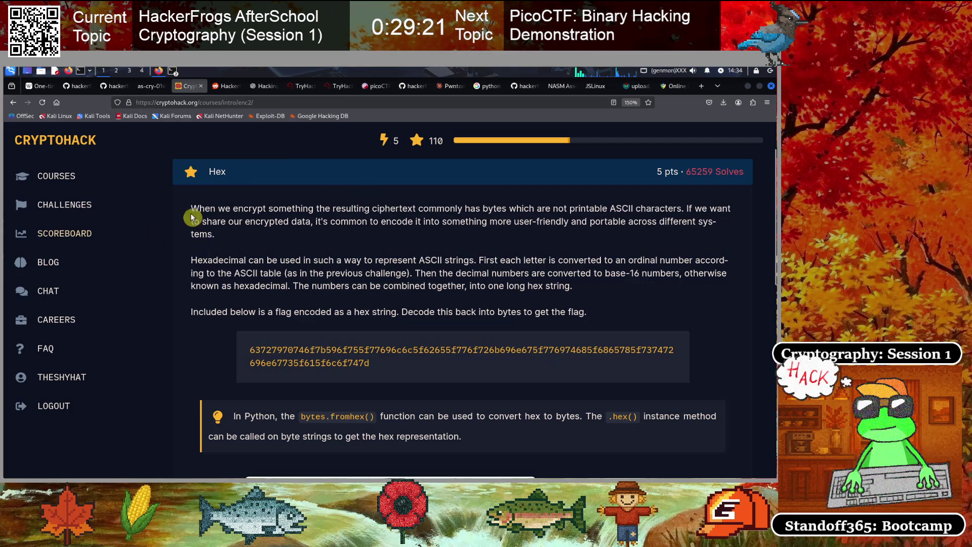
# Step: Switch to the course slides PDF and advance through the Hexadecimal Numbers slide to Hexadecimal Conversion
pyautogui.click(146, 86)
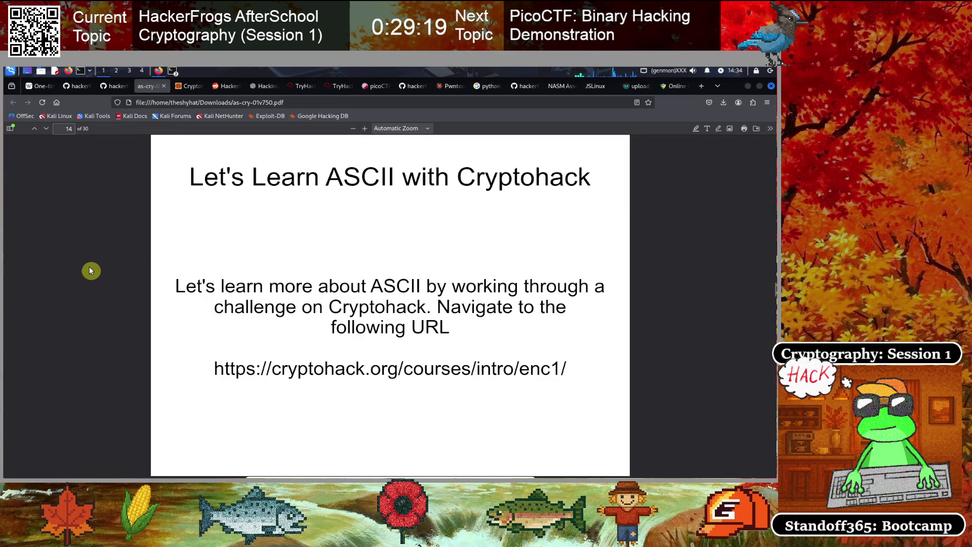
pyautogui.press('Right')
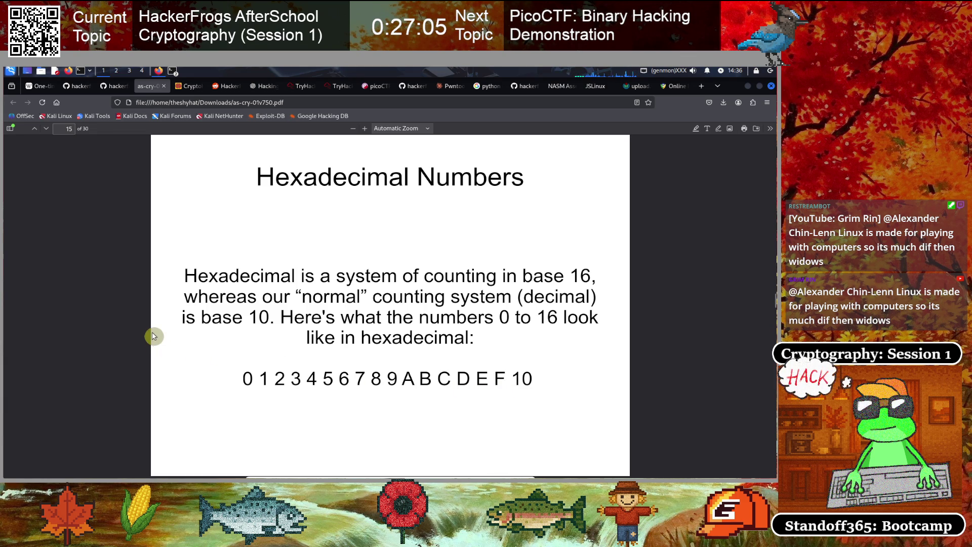
pyautogui.press('pagedown')
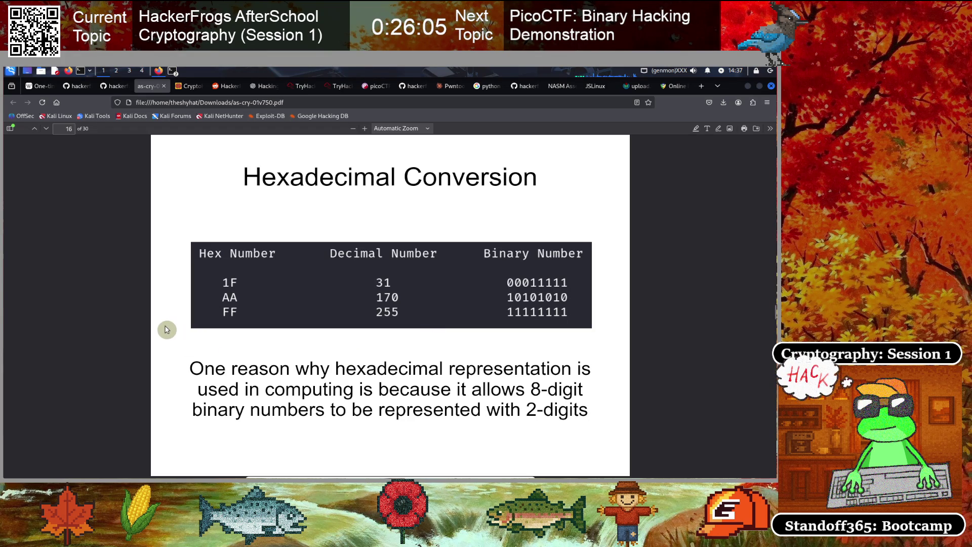
# Step: Advance the slides to page 17, the Hexadecimal to ASCII slide
pyautogui.press('Right')
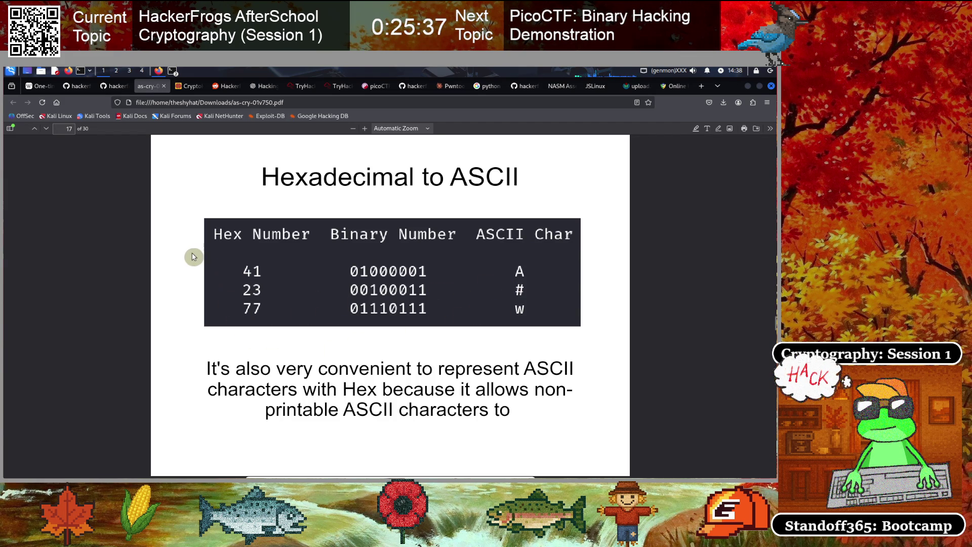
# Step: Advance to the Let's Learn Hex with Cryptohack slide, then return to the CryptoHack Hex challenge
pyautogui.press('Right')
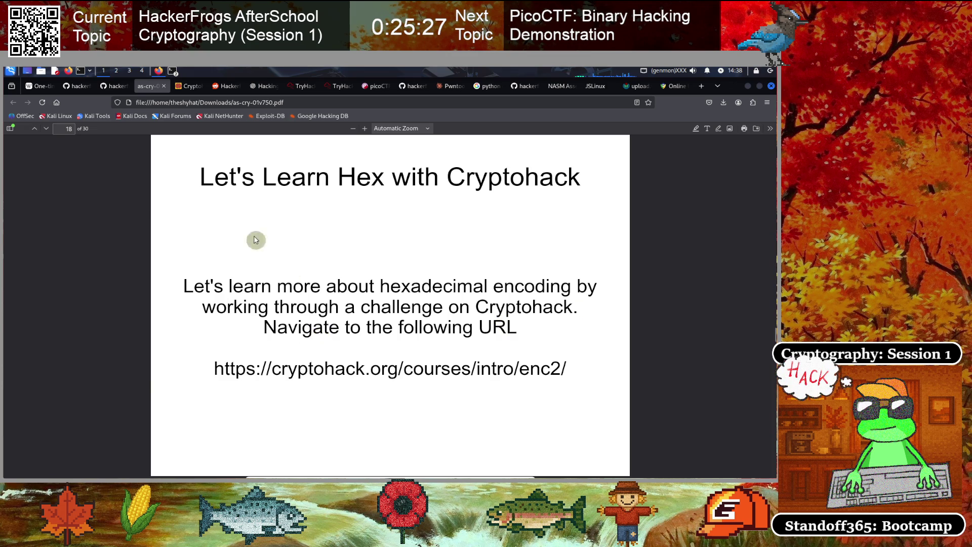
pyautogui.click(185, 86)
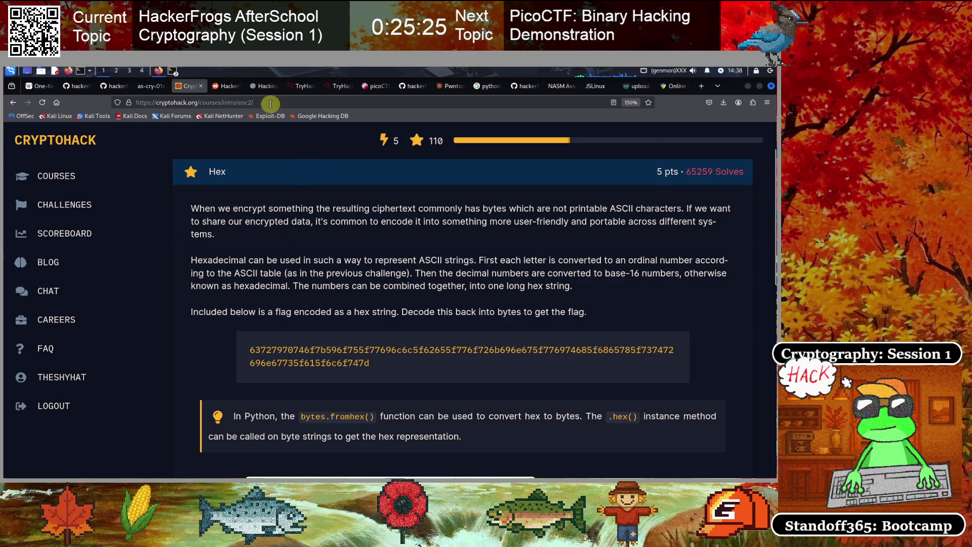
pyautogui.click(270, 103)
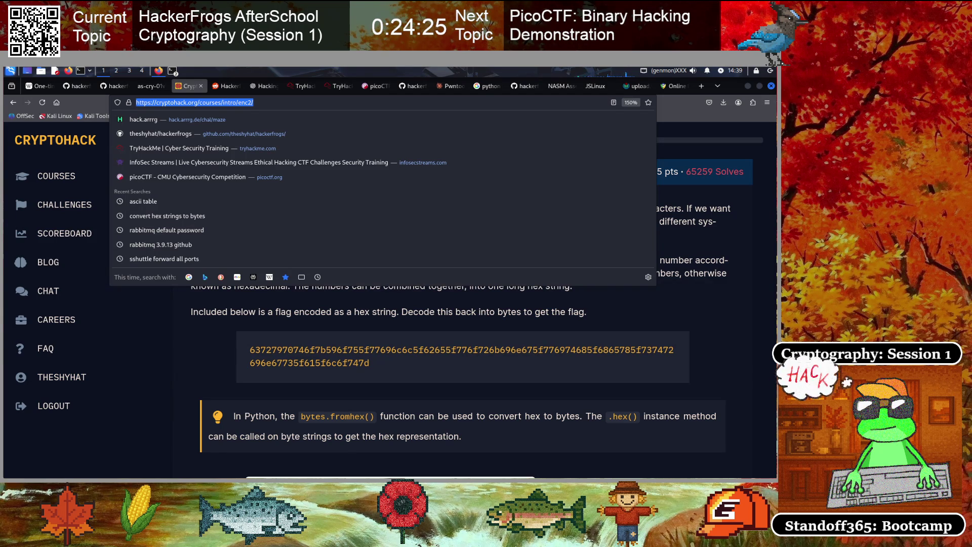
# Step: Select the hex-encoded flag string beginning 63727970 on the Hex challenge page
pyautogui.click(225, 324)
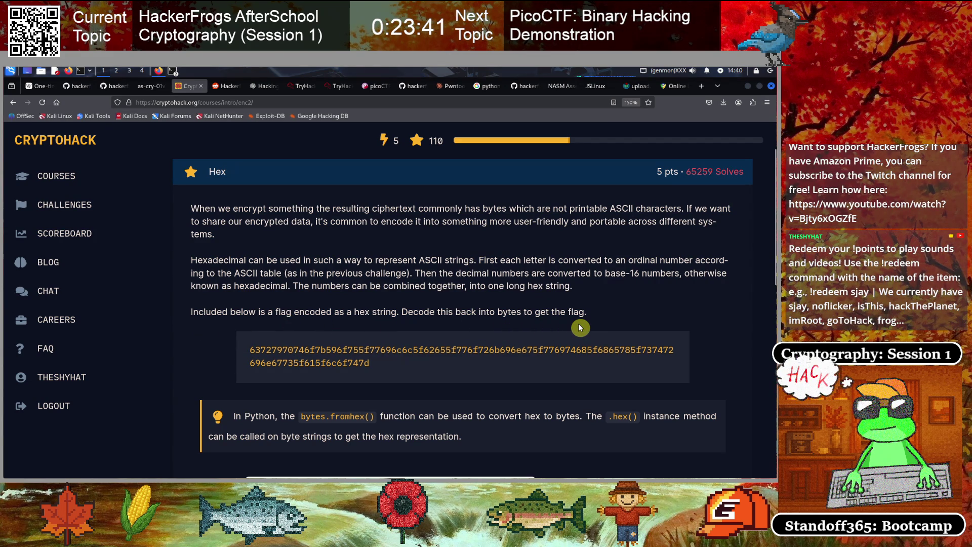
pyautogui.scroll(-2, 581, 329)
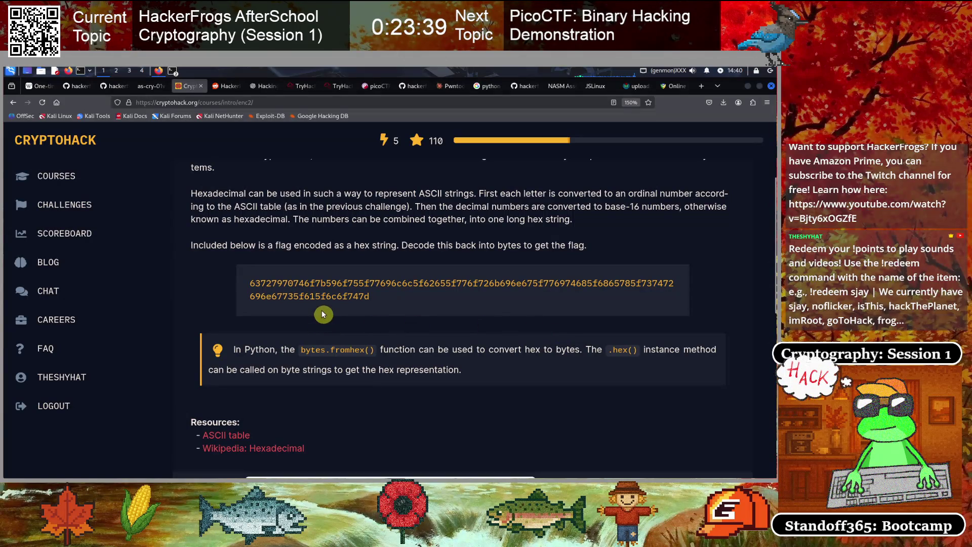
pyautogui.moveTo(374, 298)
pyautogui.mouseDown()
pyautogui.moveTo(256, 282)
pyautogui.moveTo(237, 293)
pyautogui.mouseUp()
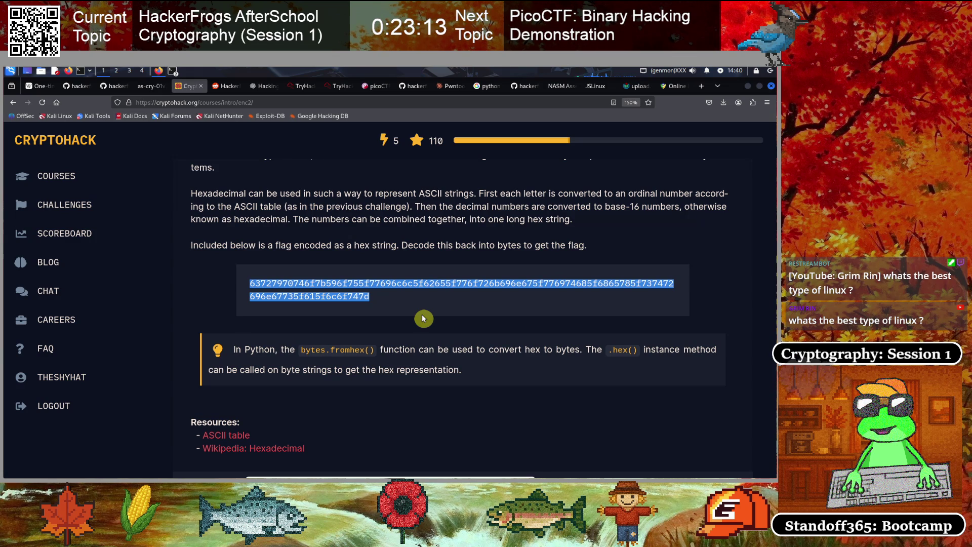
pyautogui.click(348, 306)
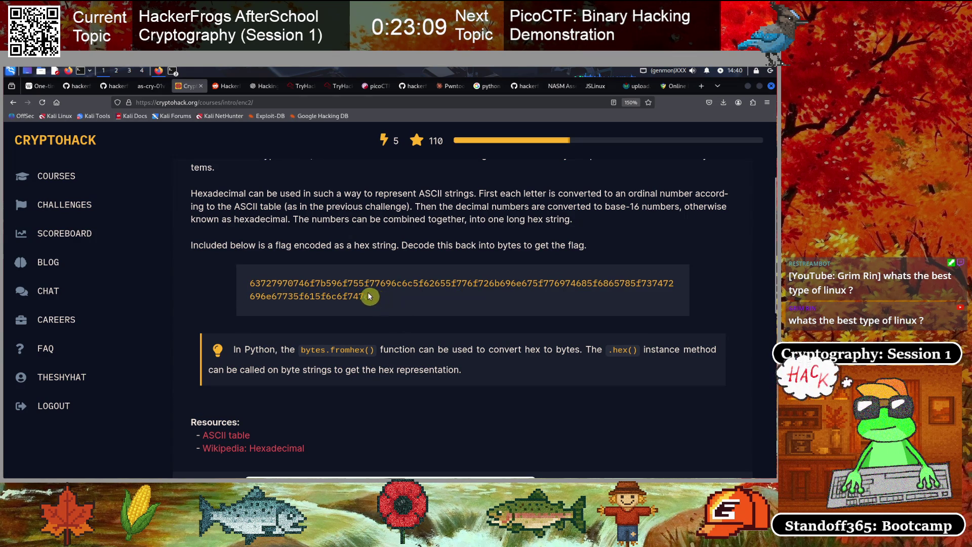
pyautogui.moveTo(373, 300); pyautogui.dragTo(241, 278)
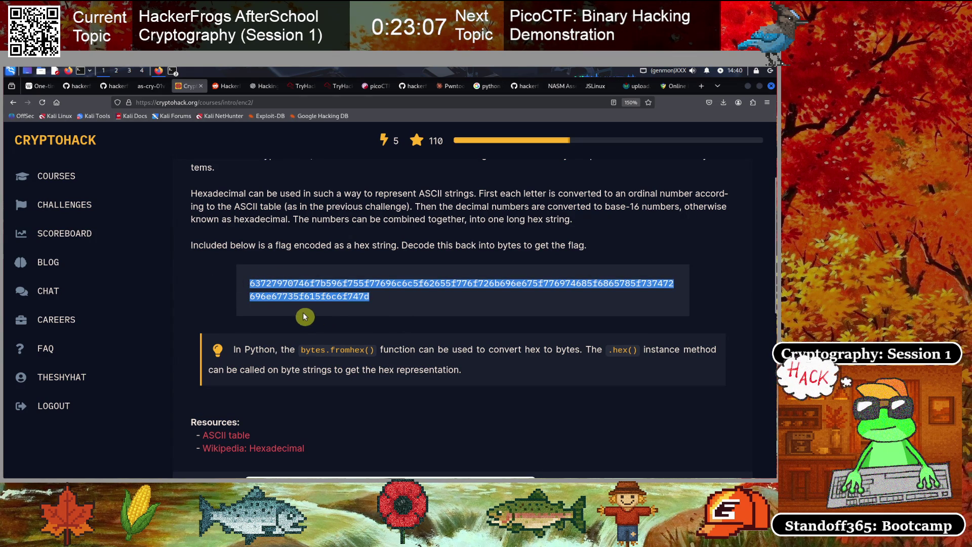
pyautogui.click(258, 290)
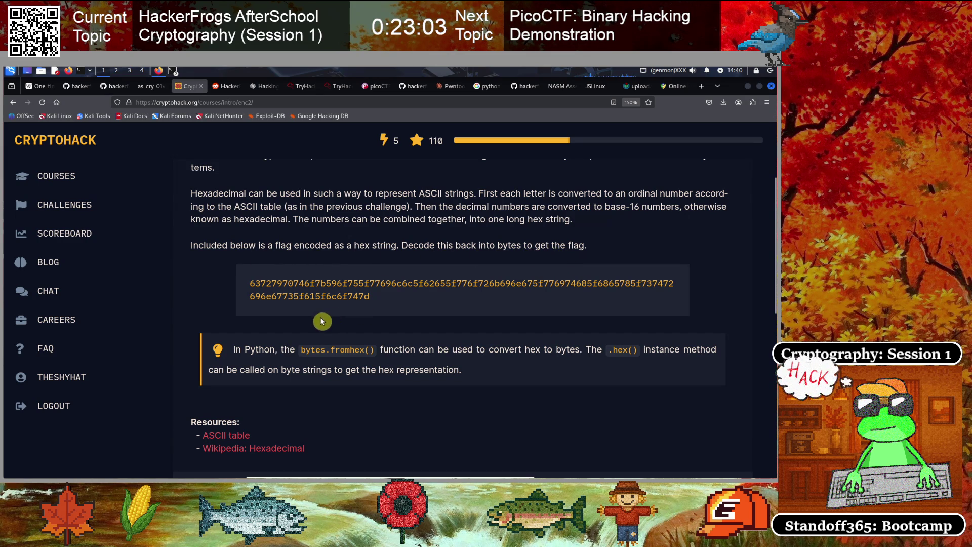
pyautogui.tripleClick(332, 287)
pyautogui.click(445, 306)
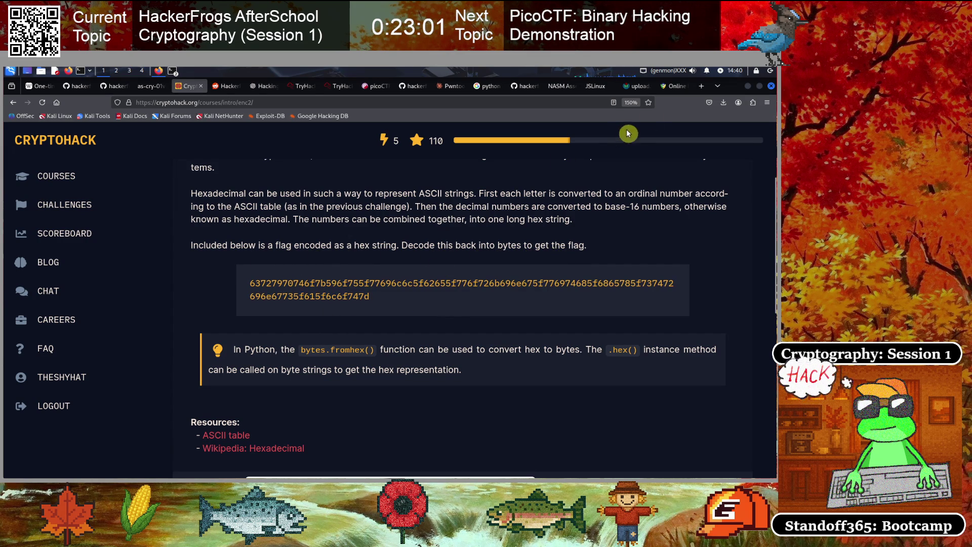
# Step: Delete the old character-list script from Online Python's main.py
pyautogui.click(672, 88)
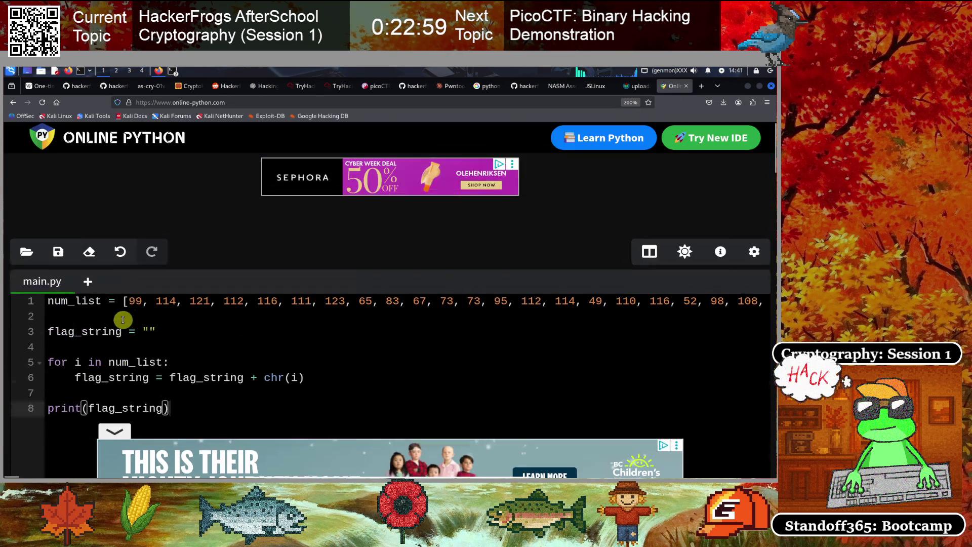
pyautogui.scroll(-3, 151, 299)
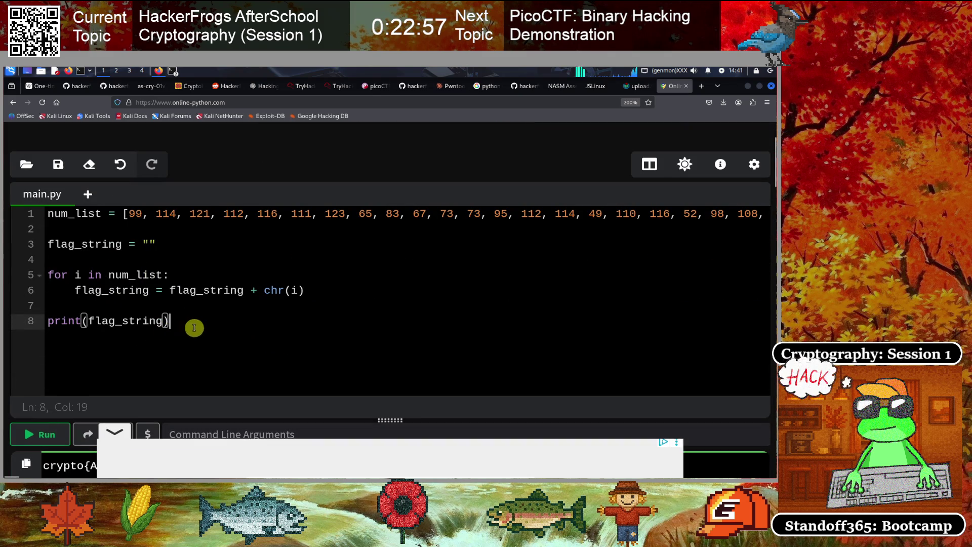
pyautogui.hotkey('shift', 'Up')
pyautogui.hotkey('shift', 'Up')
pyautogui.hotkey('shift', 'Up')
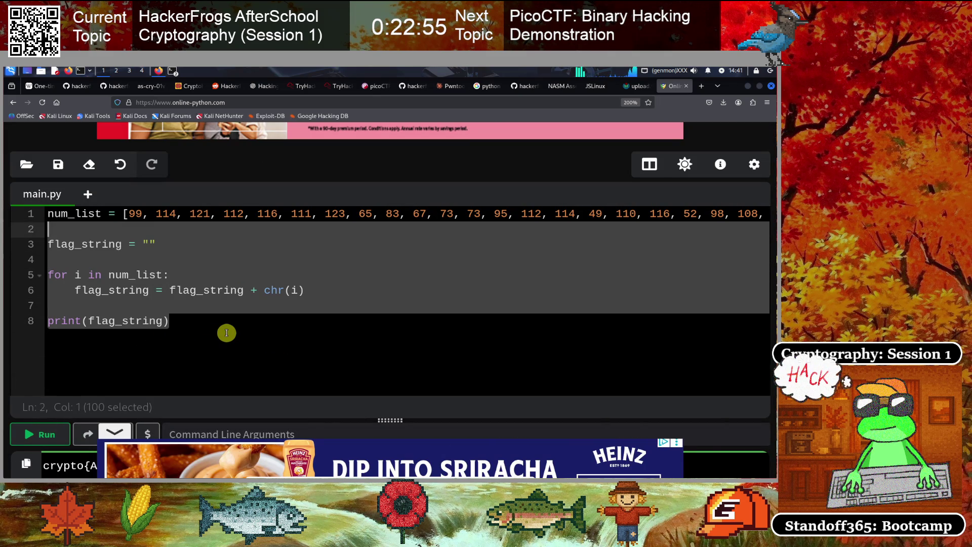
pyautogui.hotkey('shift', 'Home')
pyautogui.press('Delete')
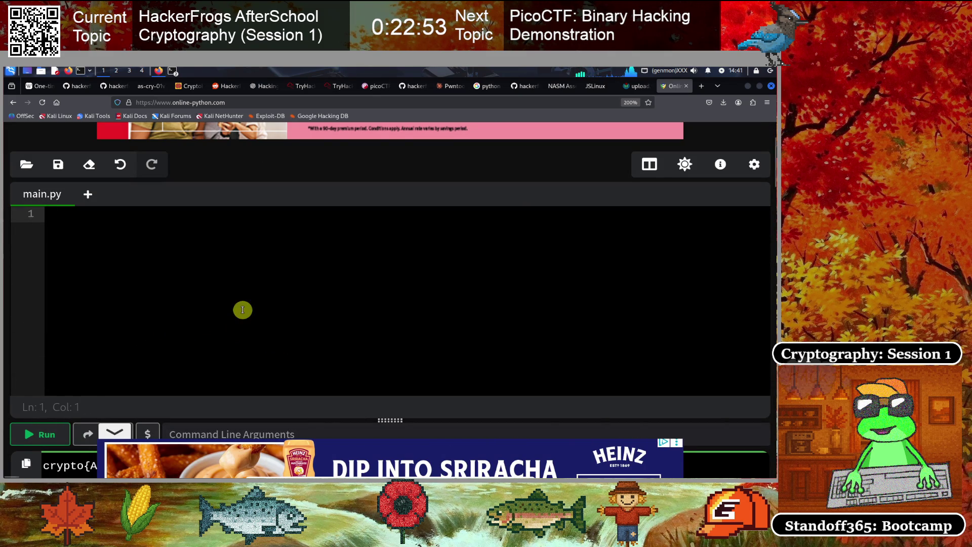
# Step: Select the hex-encoded flag string on the CryptoHack Hex challenge again
pyautogui.click(188, 86)
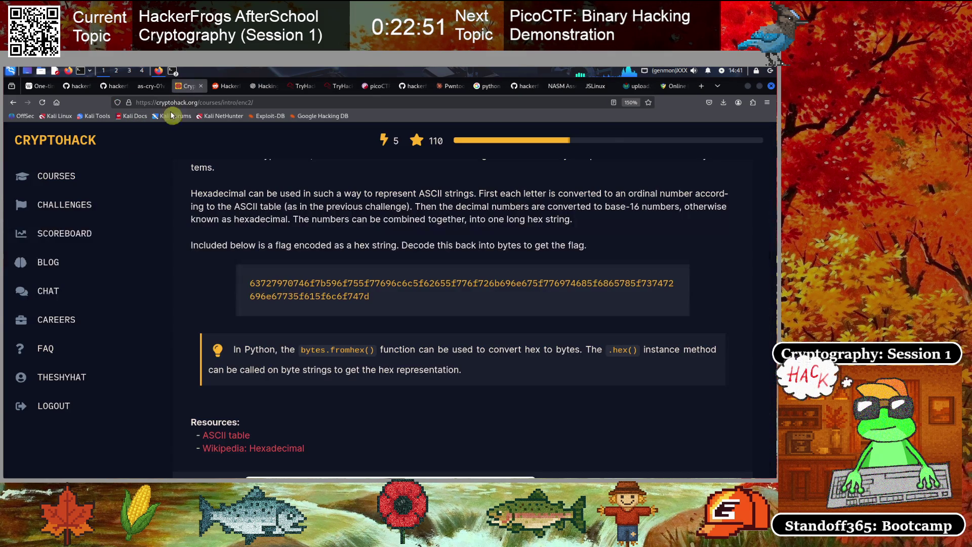
pyautogui.moveTo(305, 283); pyautogui.dragTo(235, 282)
pyautogui.hotkey('ctrl', 'c')
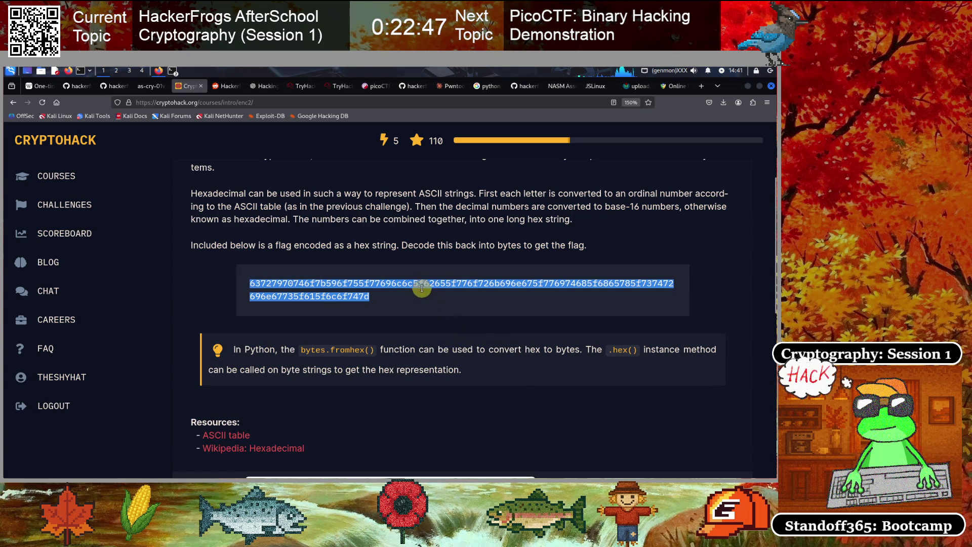
pyautogui.click(360, 371)
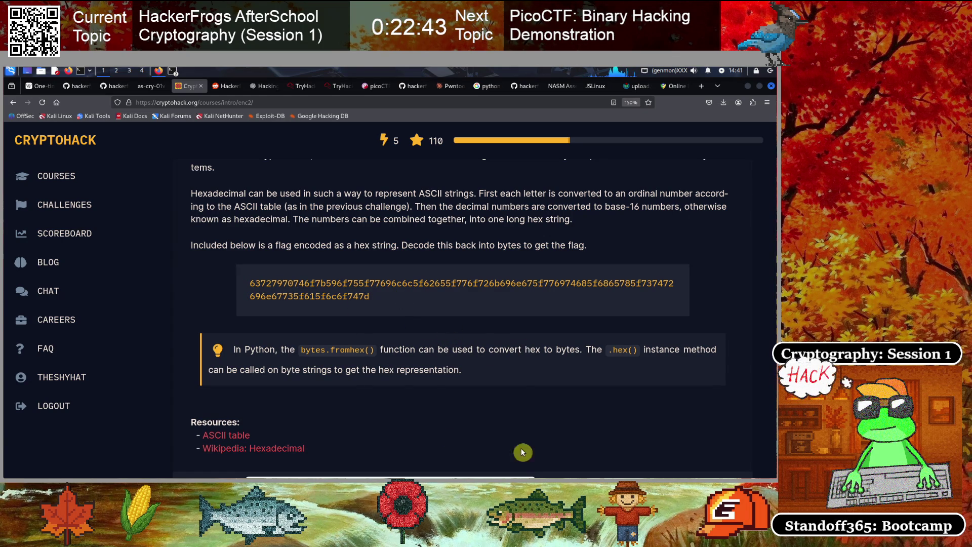
# Step: Paste the hex flag into line 1 of main.py as a quoted hex_string = assignment
pyautogui.click(672, 88)
pyautogui.hotkey('ctrl', 'v')
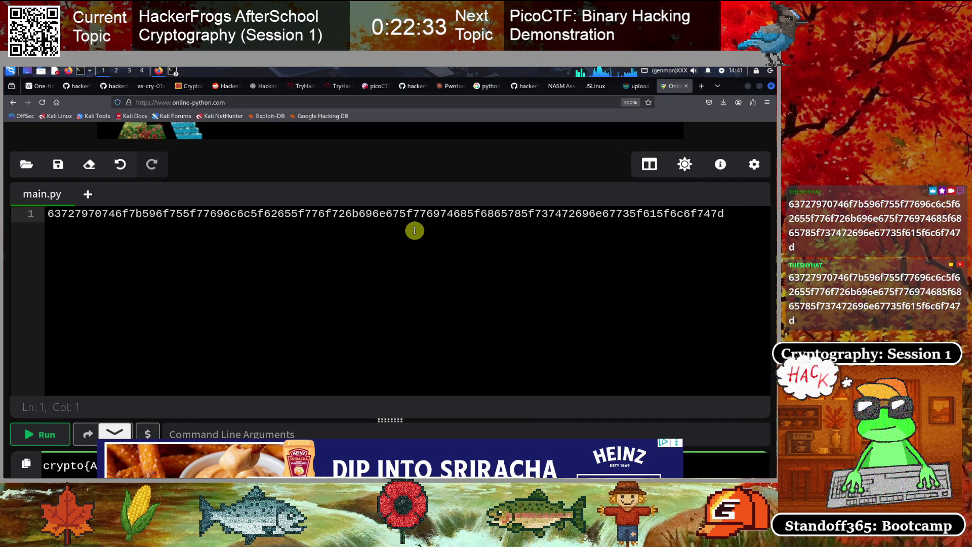
pyautogui.write("'")
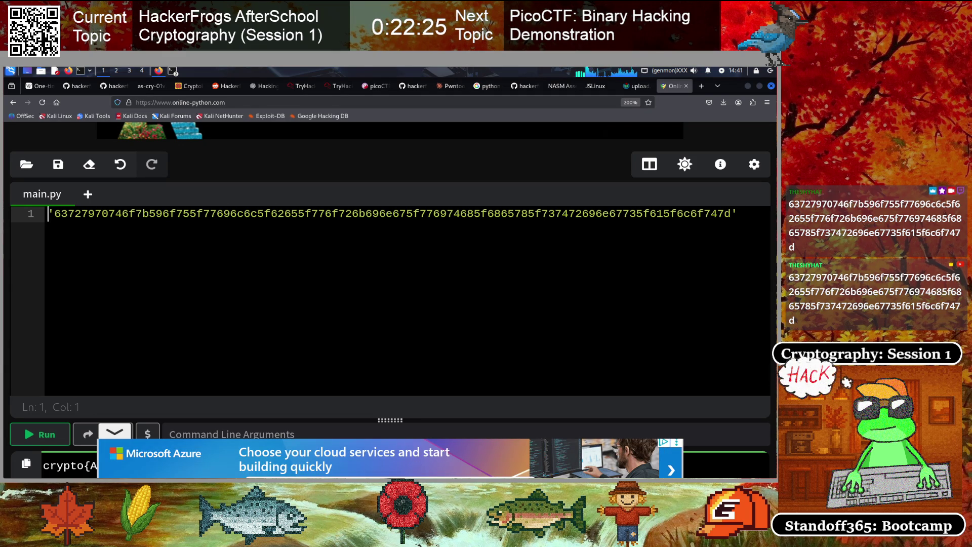
pyautogui.write('hex_')
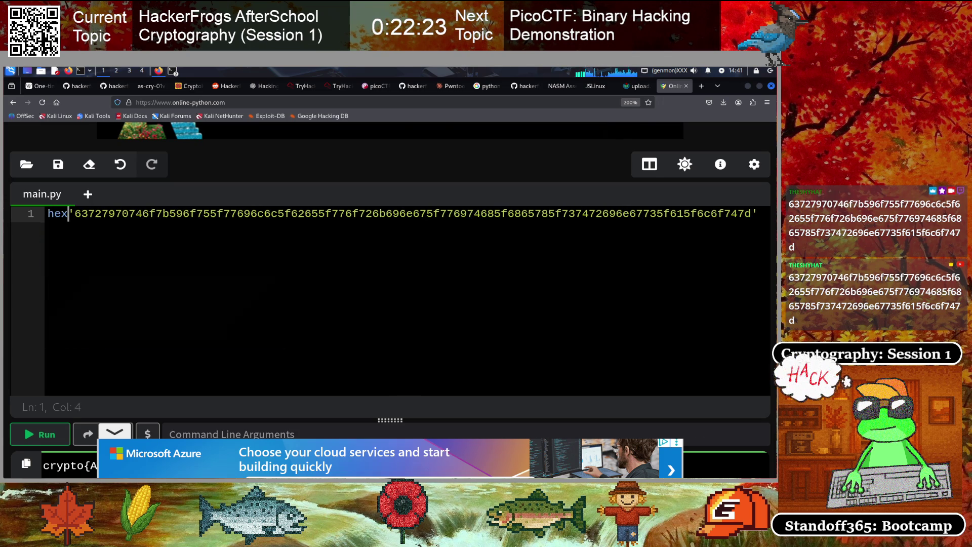
pyautogui.write('string =')
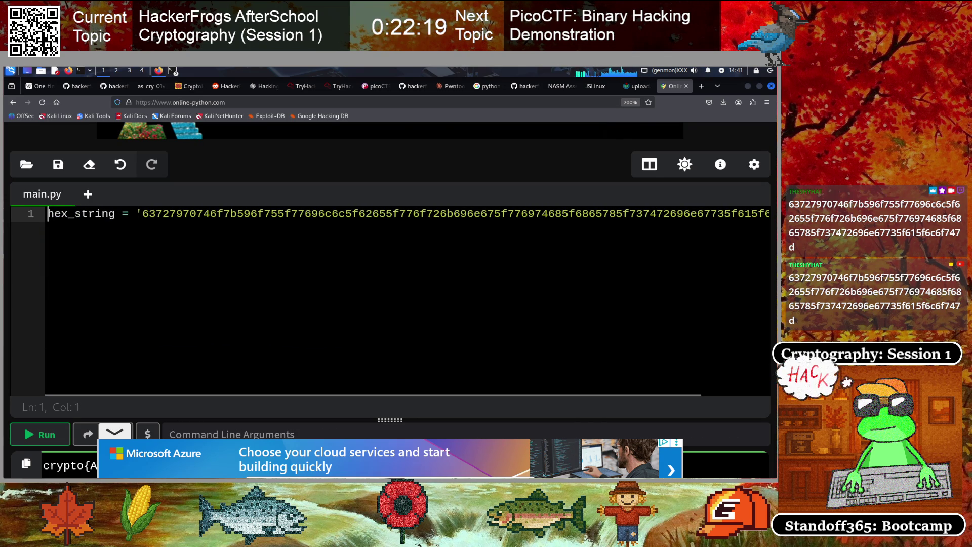
pyautogui.press('End')
pyautogui.press('Return')
pyautogui.press('Return')
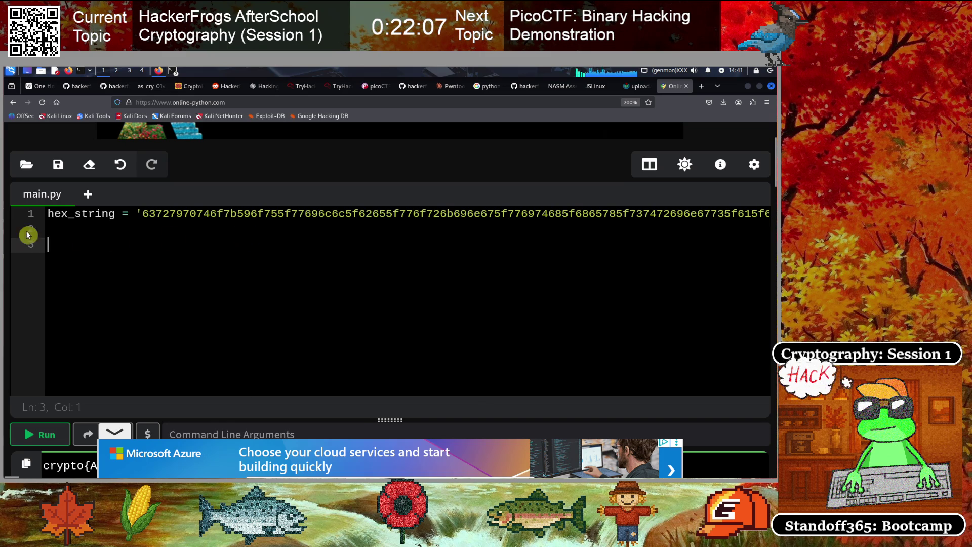
pyautogui.click(187, 86)
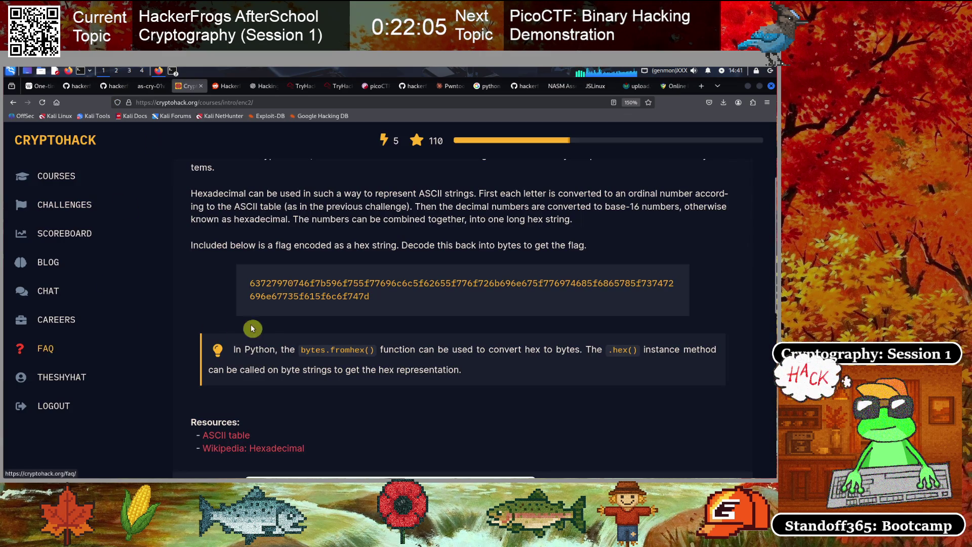
# Step: Copy bytes.fromhex() from the Hex challenge hint and add a blank line below hex_string in main.py
pyautogui.scroll(-3, 456, 319)
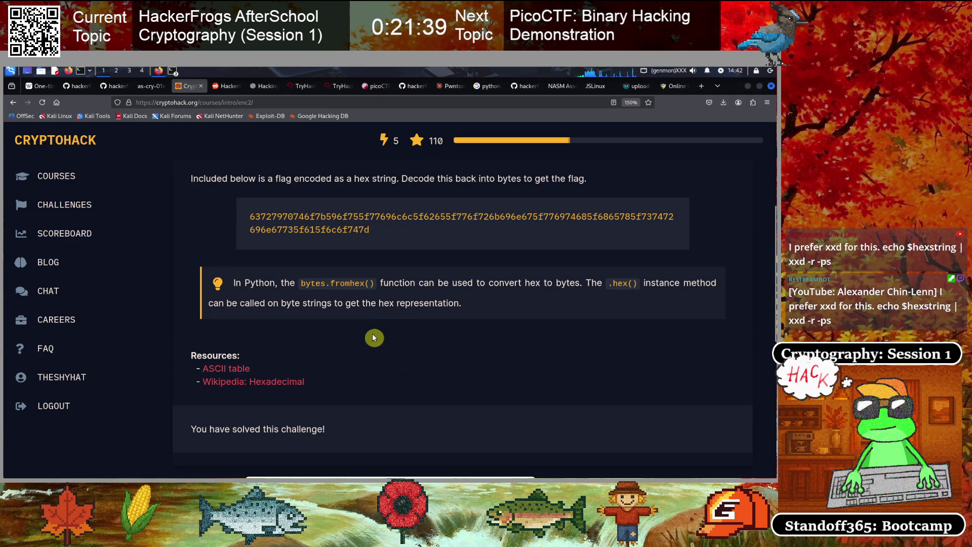
pyautogui.scroll(2, 354, 350)
pyautogui.scroll(2, 297, 295)
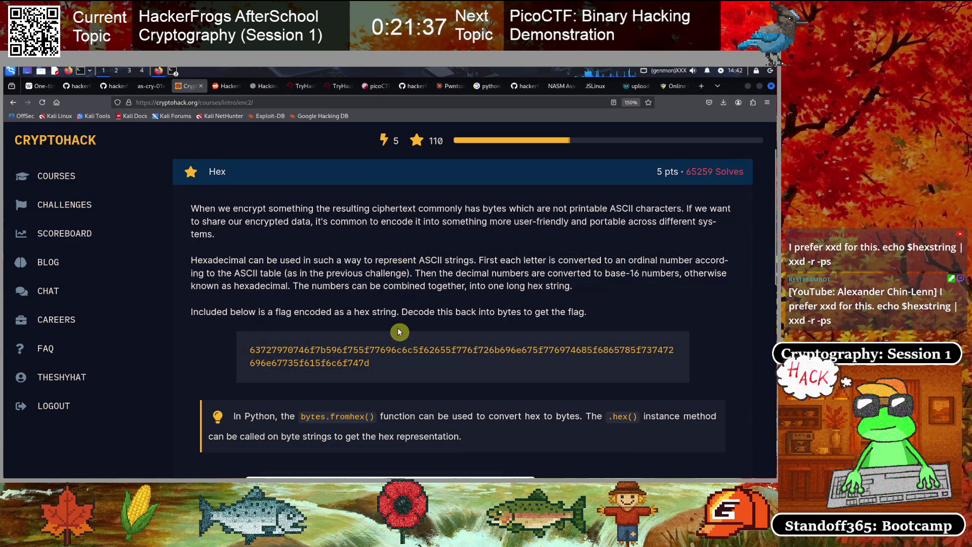
pyautogui.scroll(-2, 353, 316)
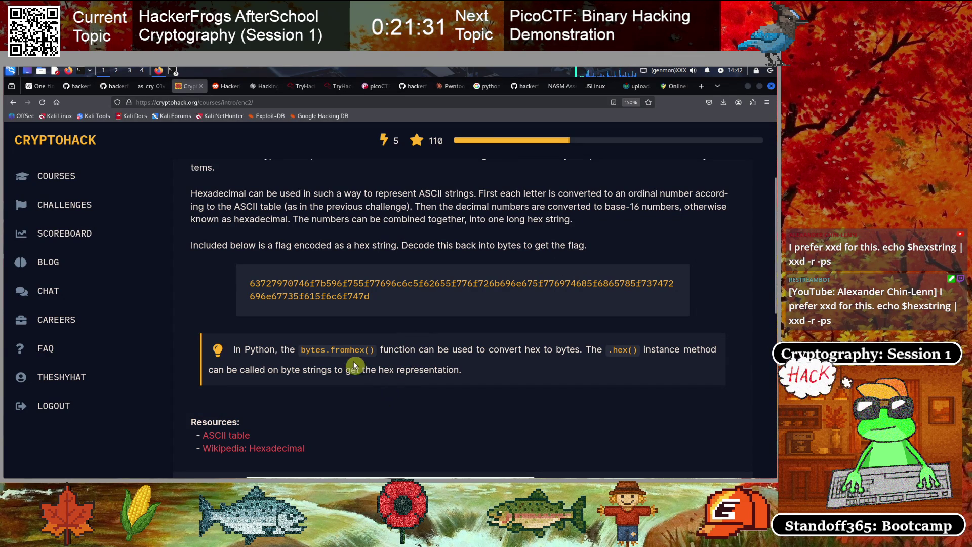
pyautogui.moveTo(301, 350); pyautogui.dragTo(375, 350)
pyautogui.hotkey('ctrl', 'c')
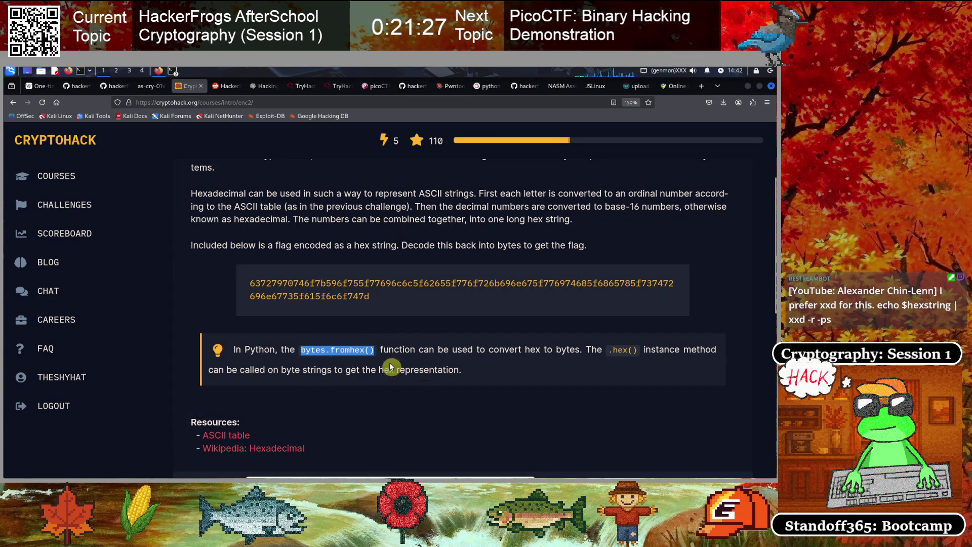
pyautogui.click(345, 367)
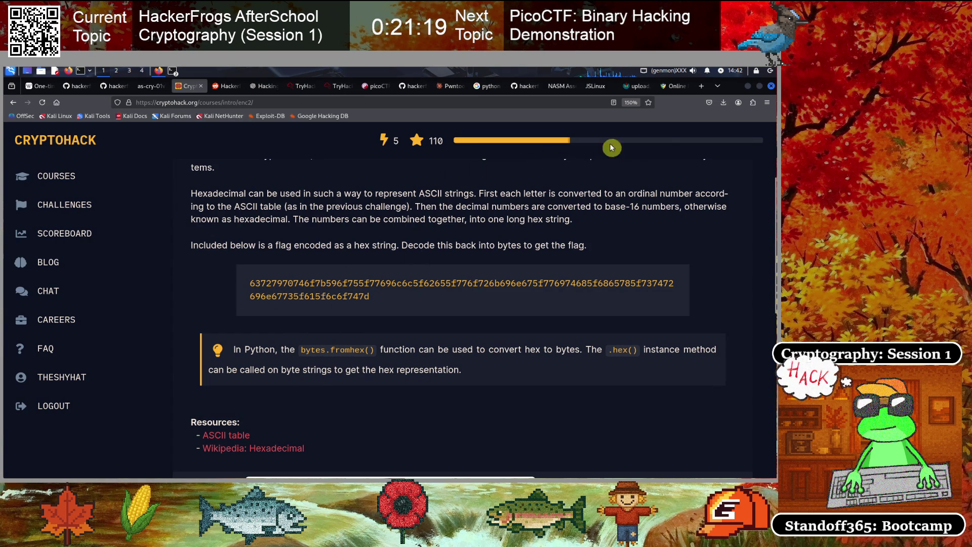
pyautogui.click(673, 90)
pyautogui.press('Return')
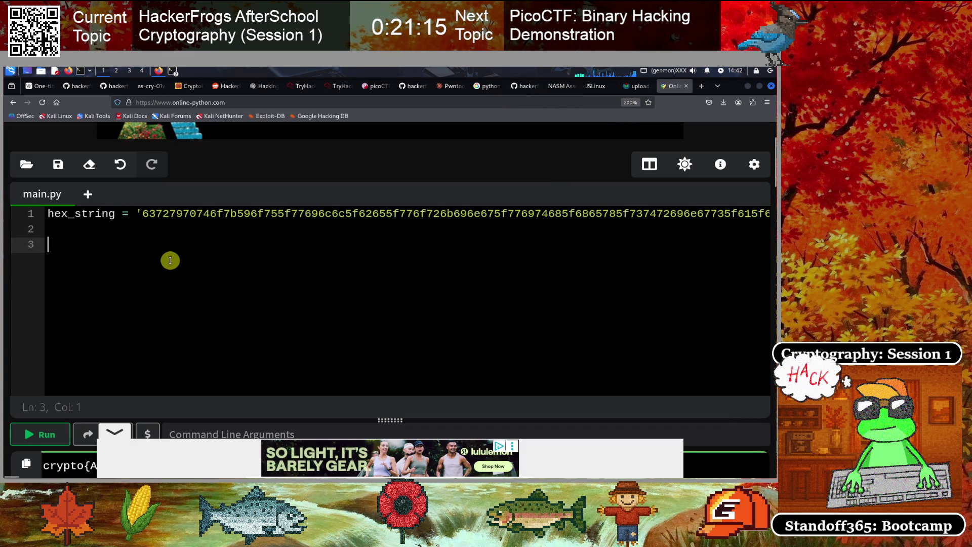
# Step: Add hex_bytes = bytes.fromhex(hex_string) and print(hex_bytes) to main.py
pyautogui.hotkey('ctrl', 'v')
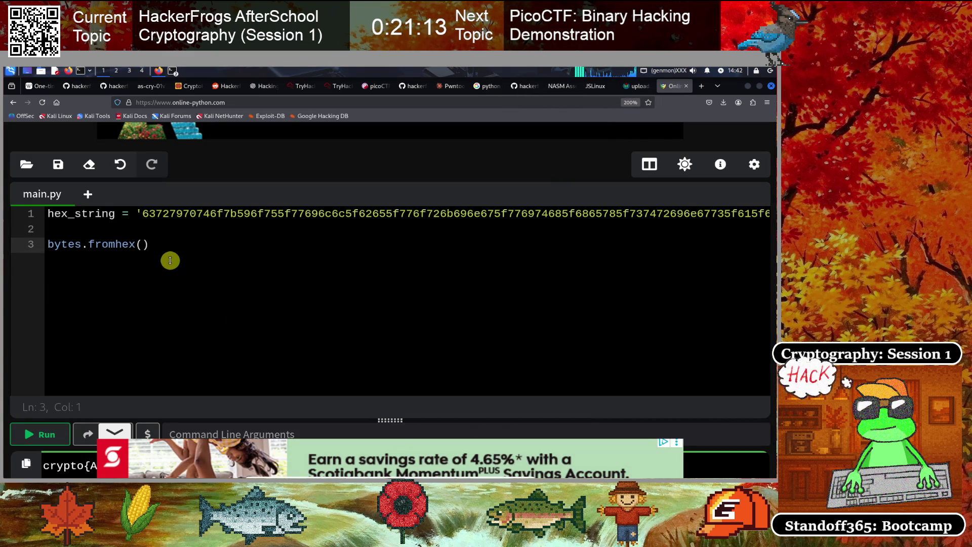
pyautogui.write('hex_')
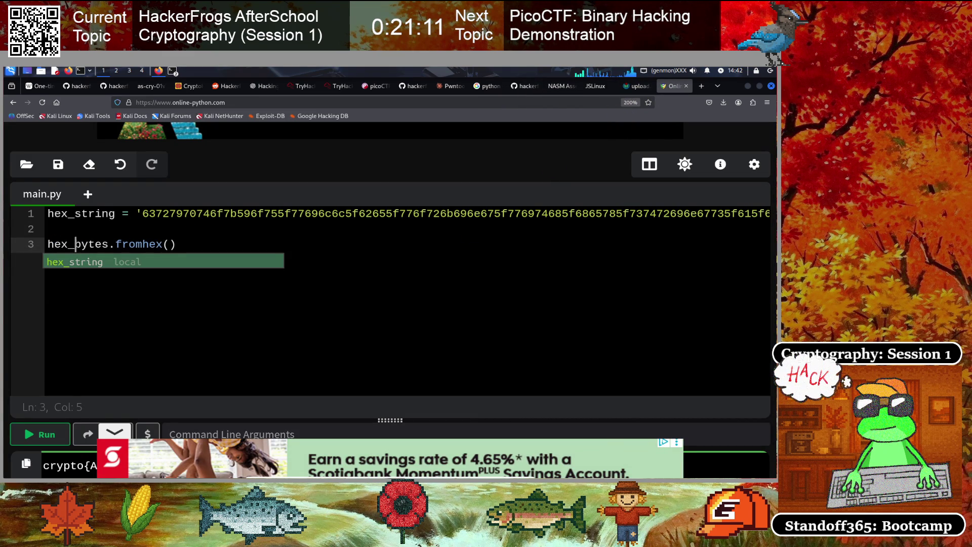
pyautogui.write('bytes = bytes.from')
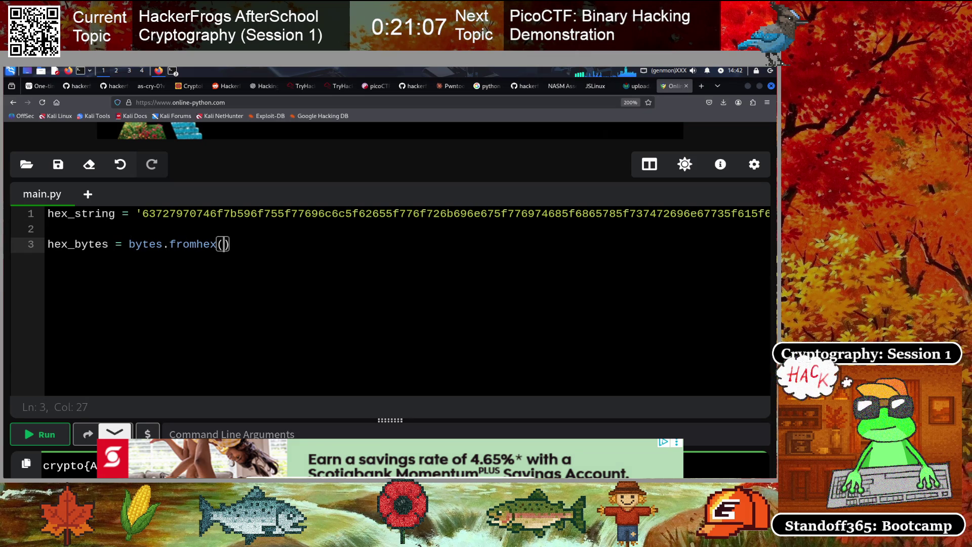
pyautogui.write('hex(hex_stri')
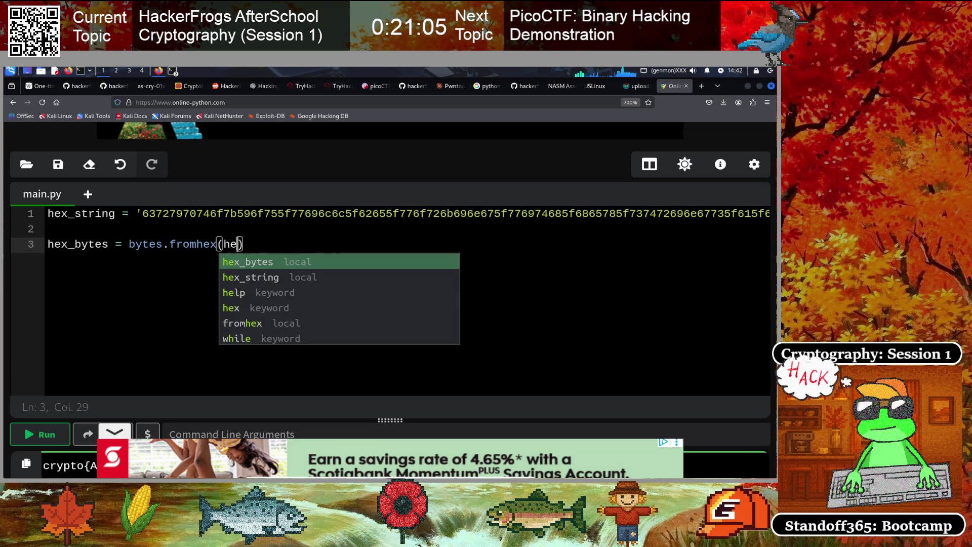
pyautogui.write('ng')
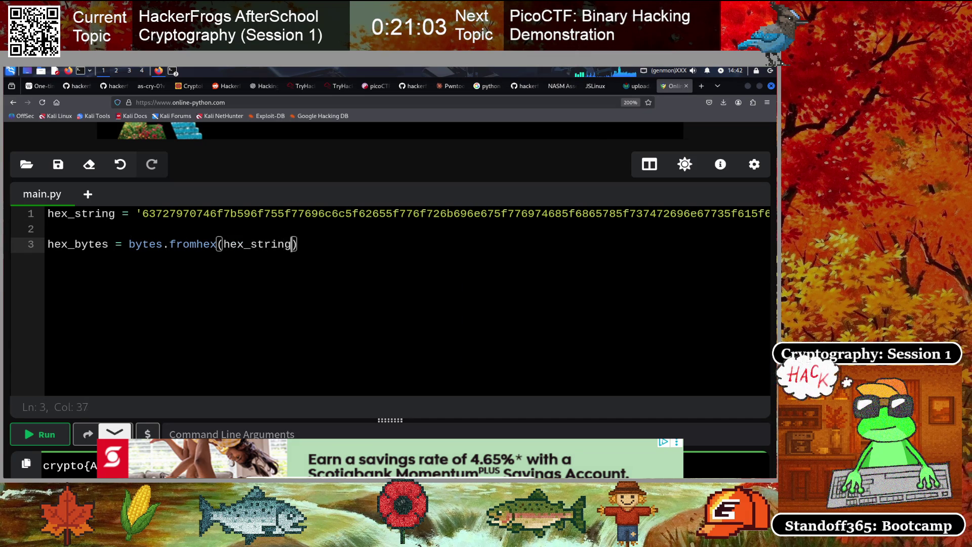
pyautogui.press('Return')
pyautogui.press('Return')
pyautogui.write('print')
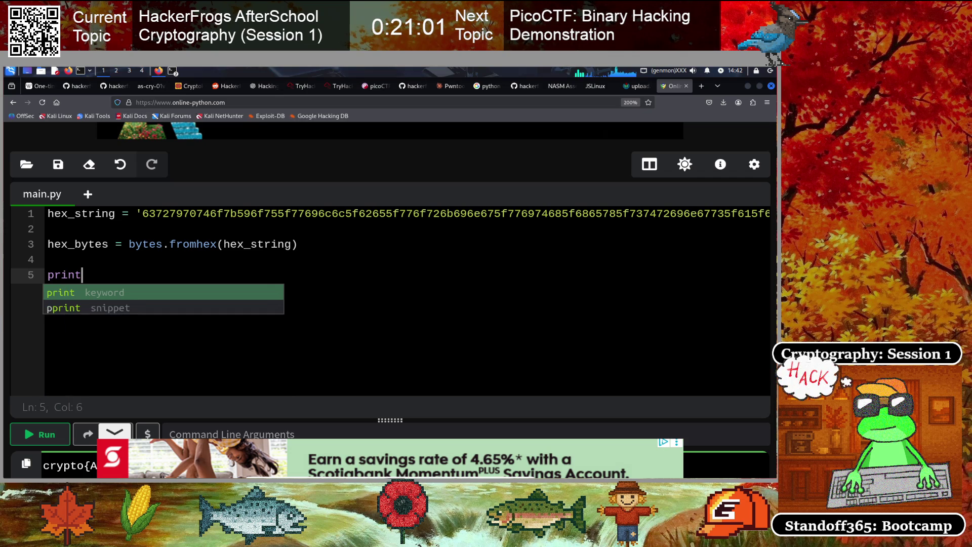
pyautogui.write('(')
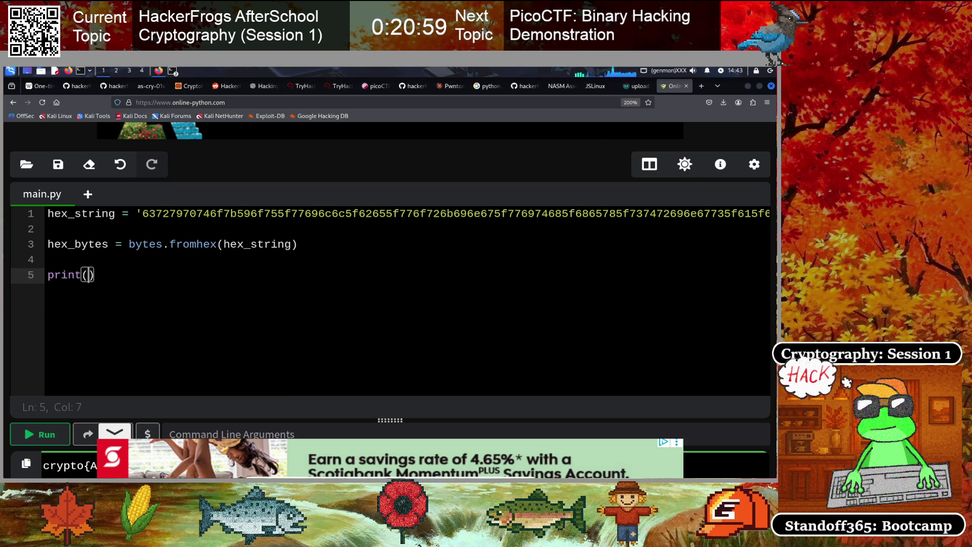
pyautogui.write('hex_')
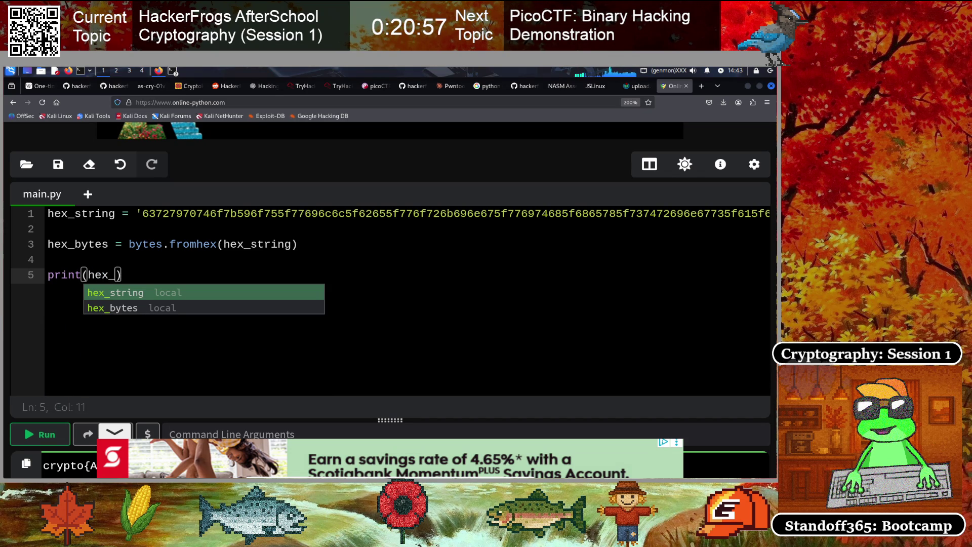
pyautogui.write('bytes)')
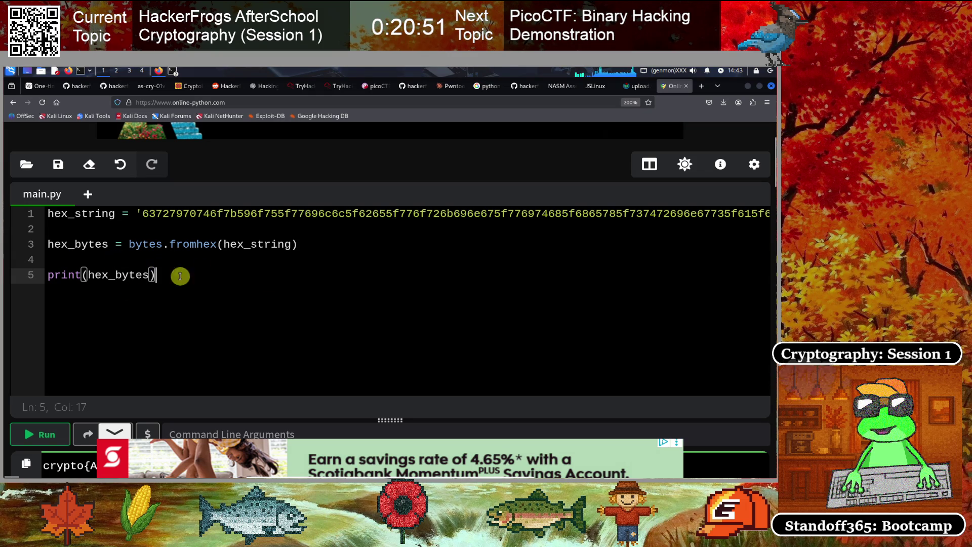
pyautogui.scroll(-3, 203, 276)
# Step: Run the script and copy the decoded flag crypto{You_will_be_working_with_hex_strings_a_lot} from the output
pyautogui.click(40, 259)
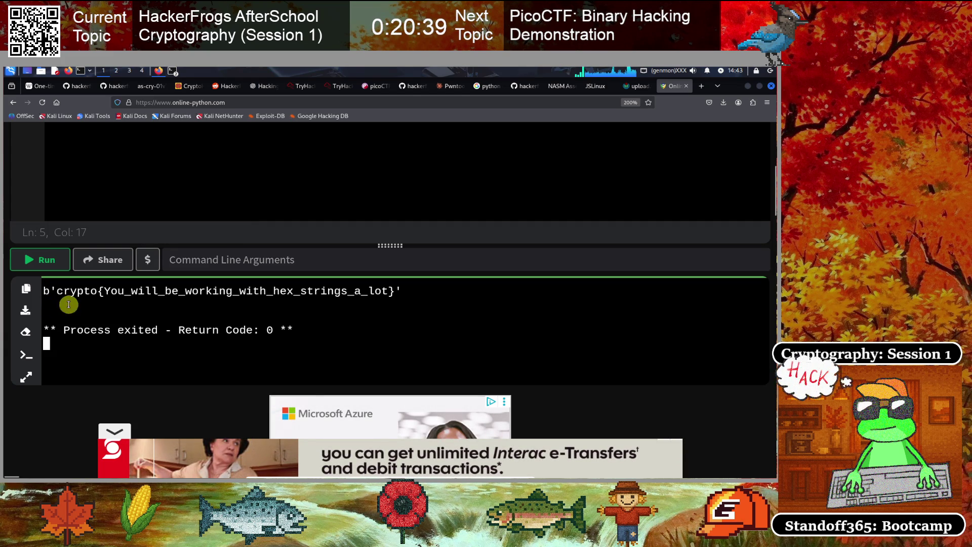
pyautogui.moveTo(57, 290); pyautogui.dragTo(377, 292)
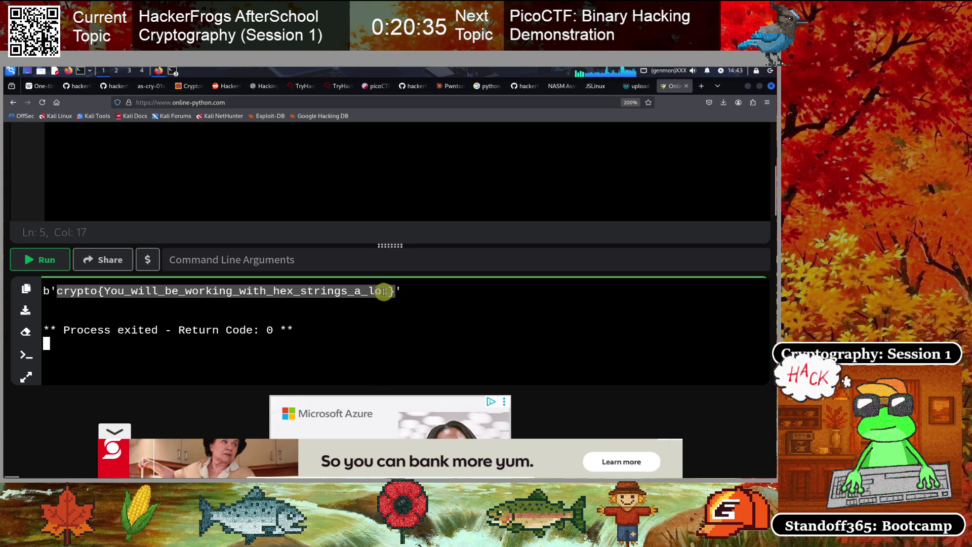
pyautogui.rightClick(384, 291)
pyautogui.click(403, 332)
pyautogui.click(336, 326)
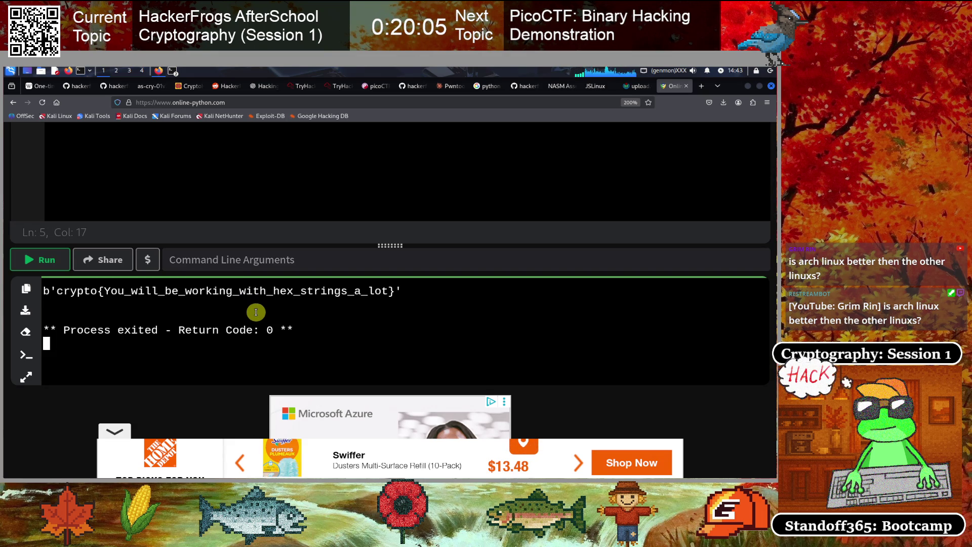
# Step: Reselect the full flag text in the output and copy it again
pyautogui.scroll(2, 255, 314)
pyautogui.scroll(-2, 253, 317)
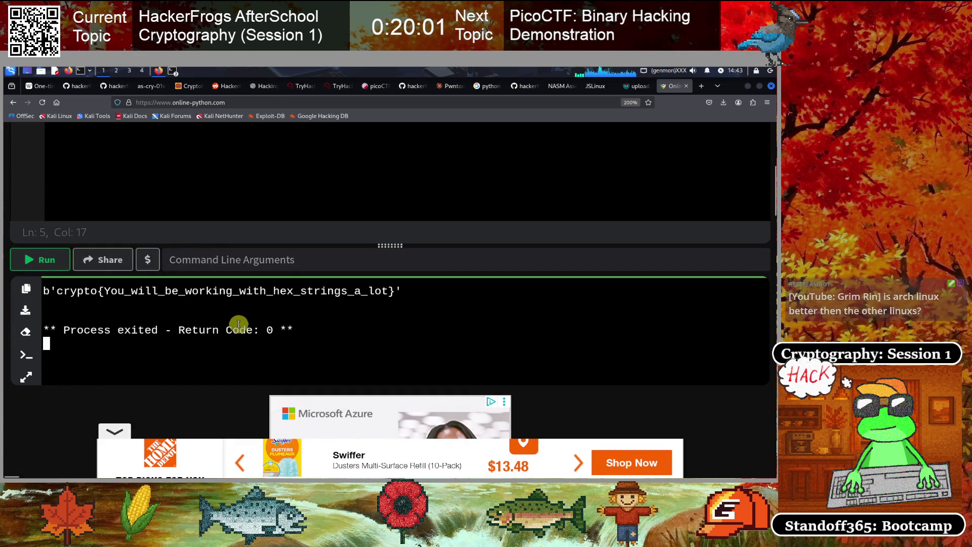
pyautogui.moveTo(395, 292); pyautogui.dragTo(60, 291)
pyautogui.rightClick(69, 293)
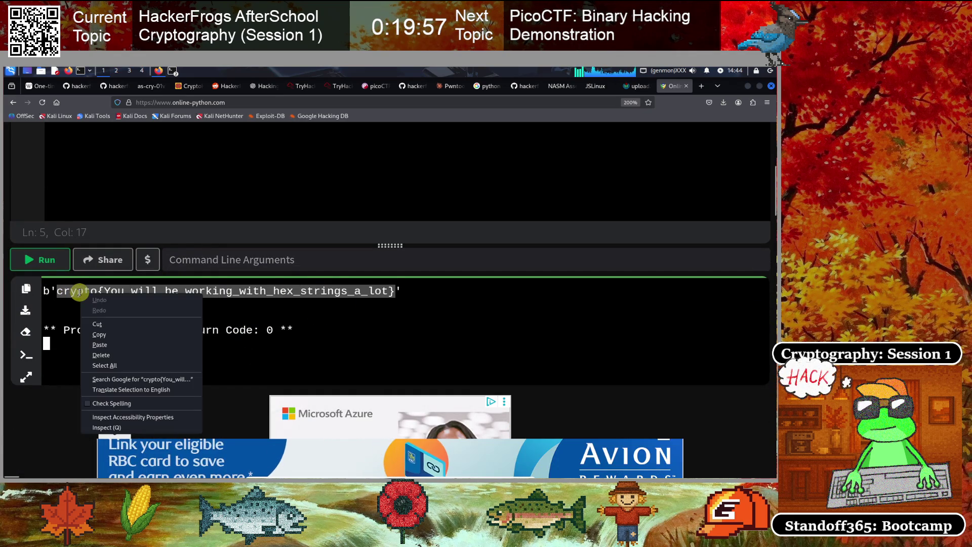
pyautogui.click(120, 338)
pyautogui.click(246, 298)
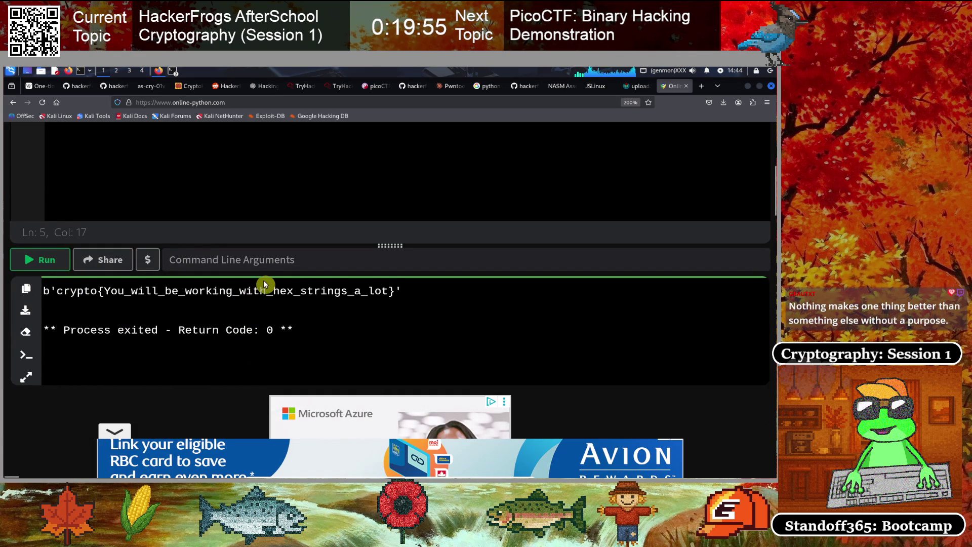
pyautogui.scroll(5, 268, 280)
pyautogui.scroll(-2, 267, 278)
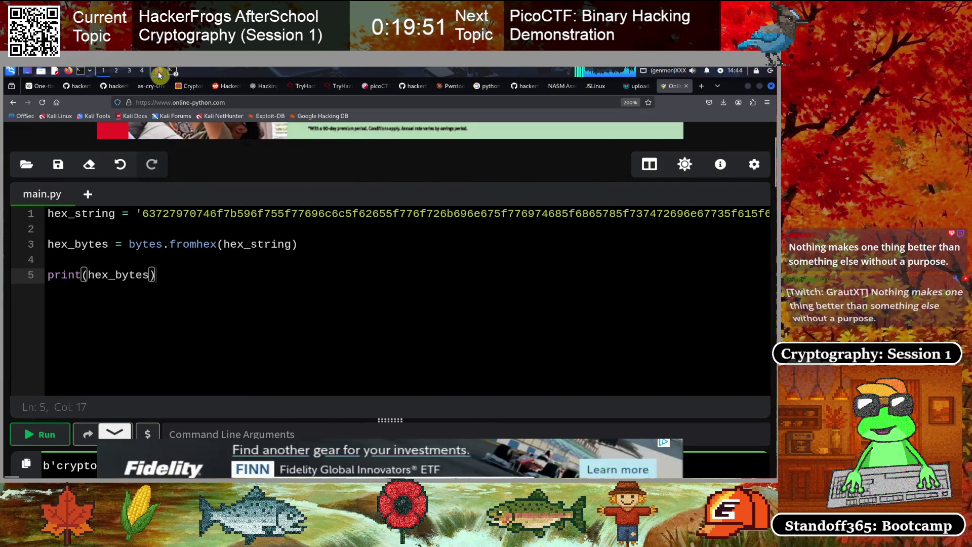
# Step: Confirm the CryptoHack Hex challenge is marked solved and select its whole hex string
pyautogui.hotkey('alt', 'Tab')
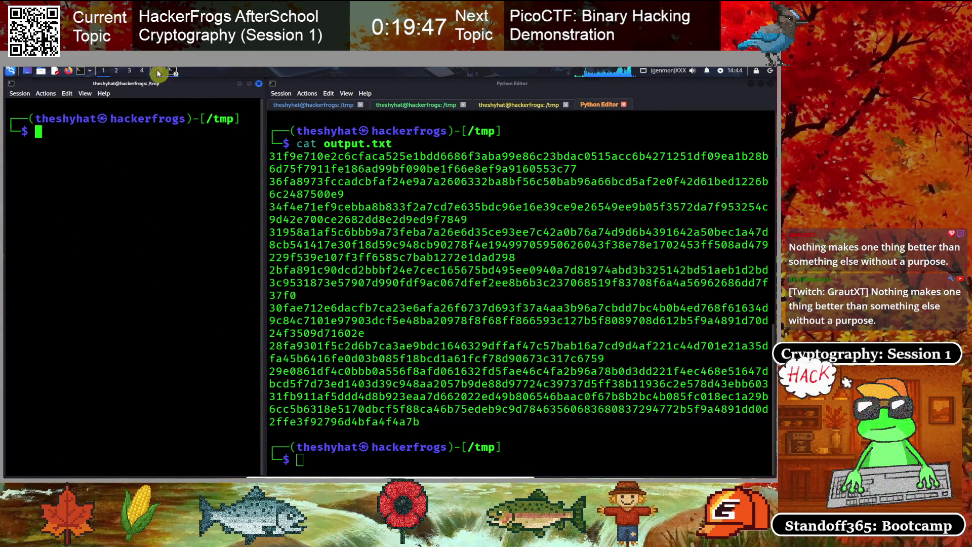
pyautogui.hotkey('alt', 'Tab')
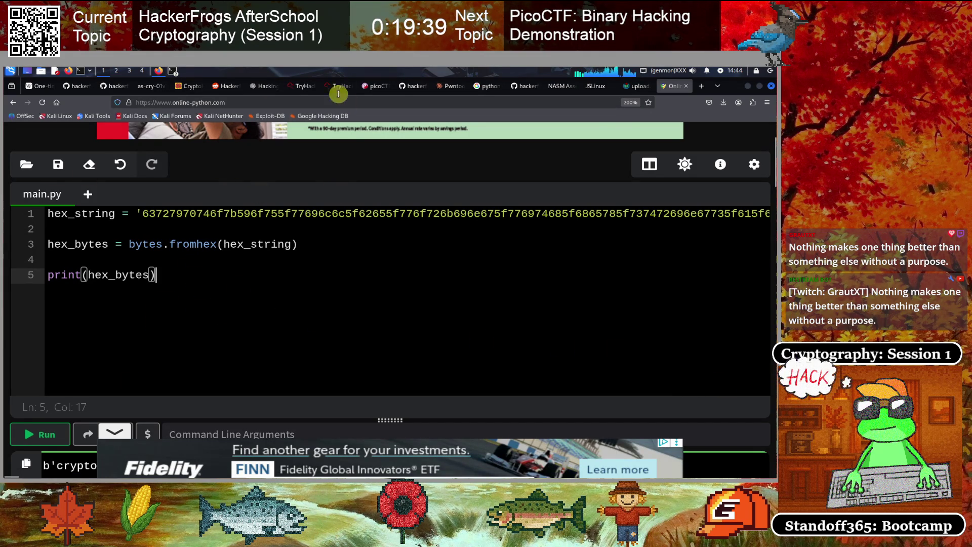
pyautogui.click(189, 86)
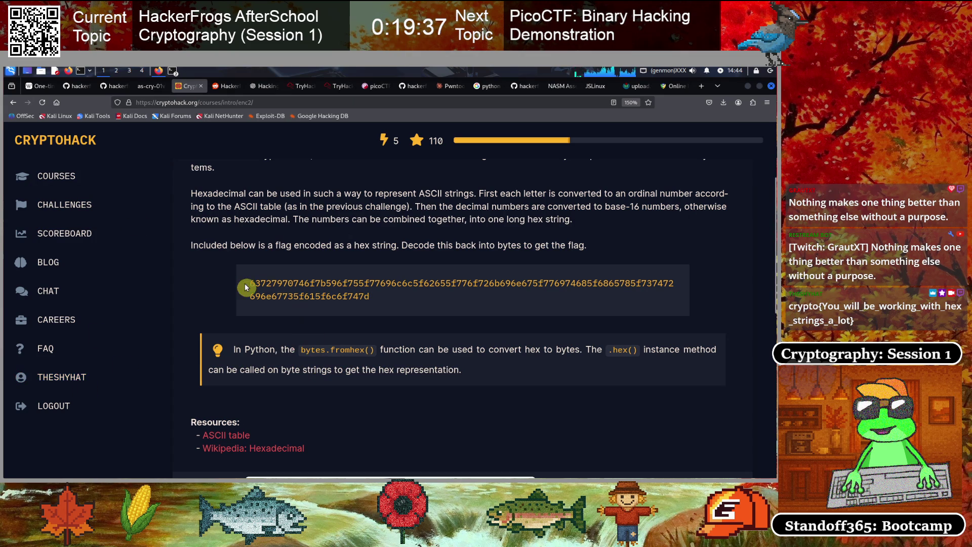
pyautogui.scroll(-2, 248, 288)
pyautogui.scroll(-2, 245, 284)
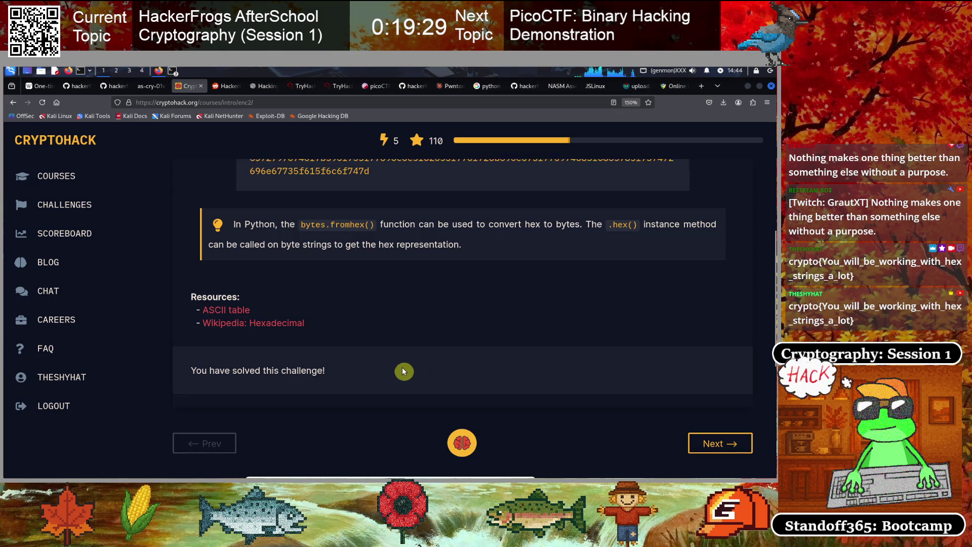
pyautogui.scroll(3, 419, 369)
pyautogui.scroll(-3, 311, 369)
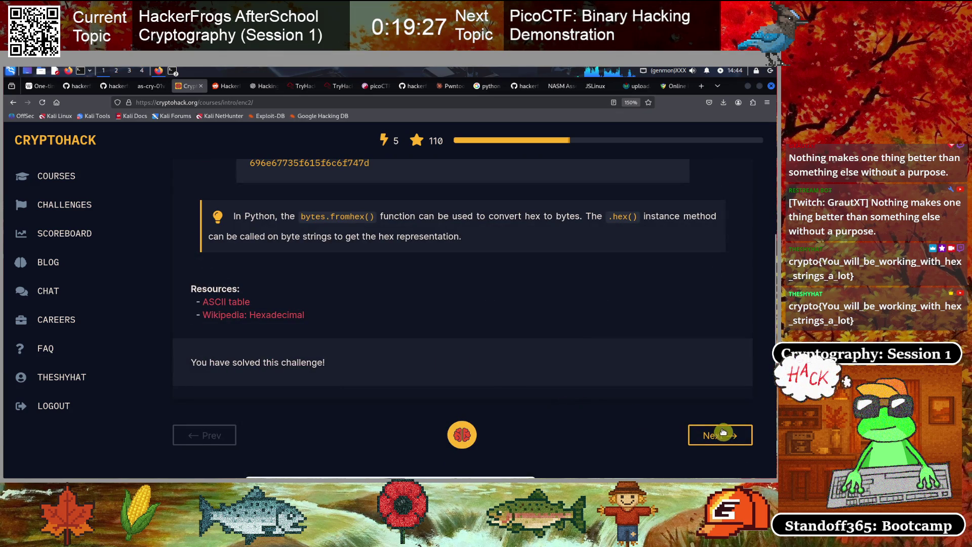
pyautogui.scroll(4, 396, 346)
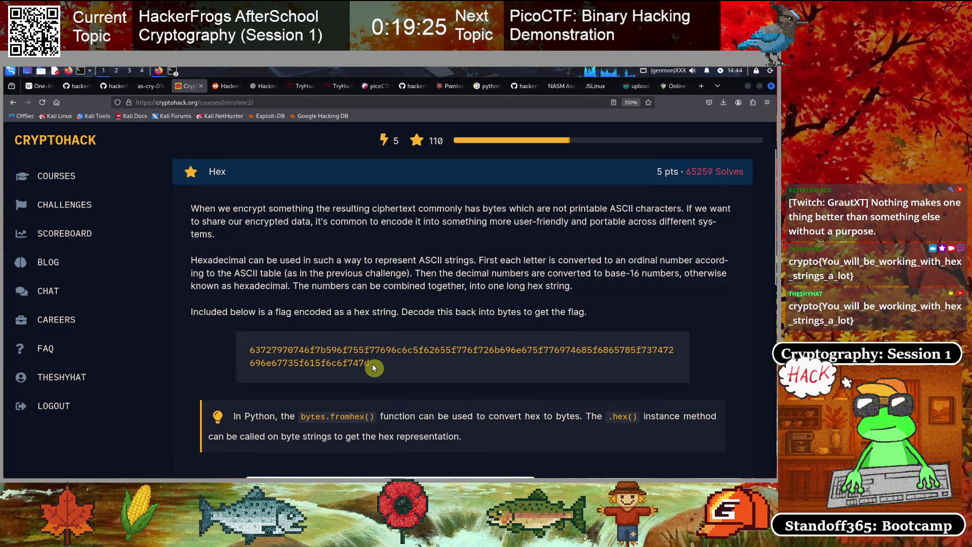
pyautogui.moveTo(372, 364); pyautogui.dragTo(315, 350)
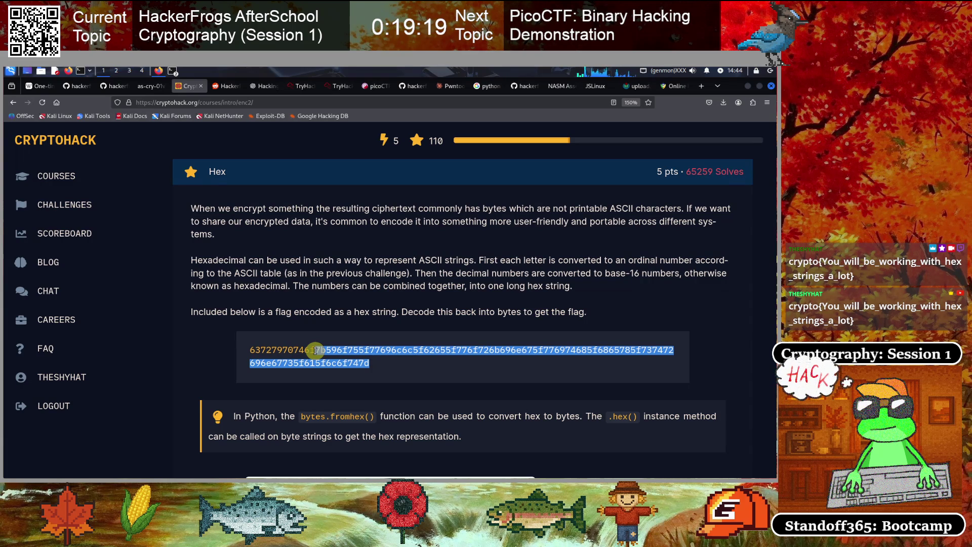
pyautogui.moveTo(315, 350)
pyautogui.mouseDown()
pyautogui.moveTo(251, 354)
pyautogui.moveTo(323, 341)
pyautogui.mouseUp()
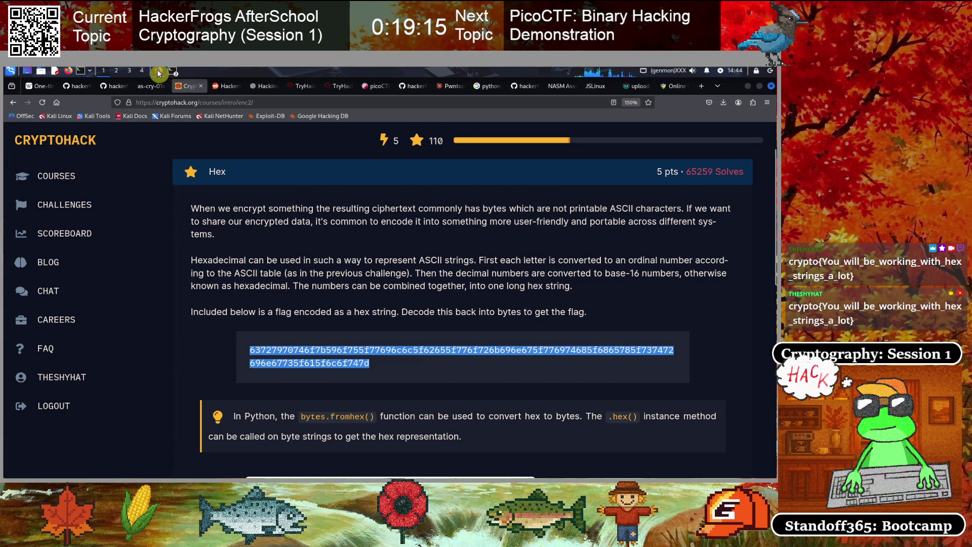
# Step: Close the extra terminal window, expand the remaining terminal to full width and clear it
pyautogui.click(159, 72)
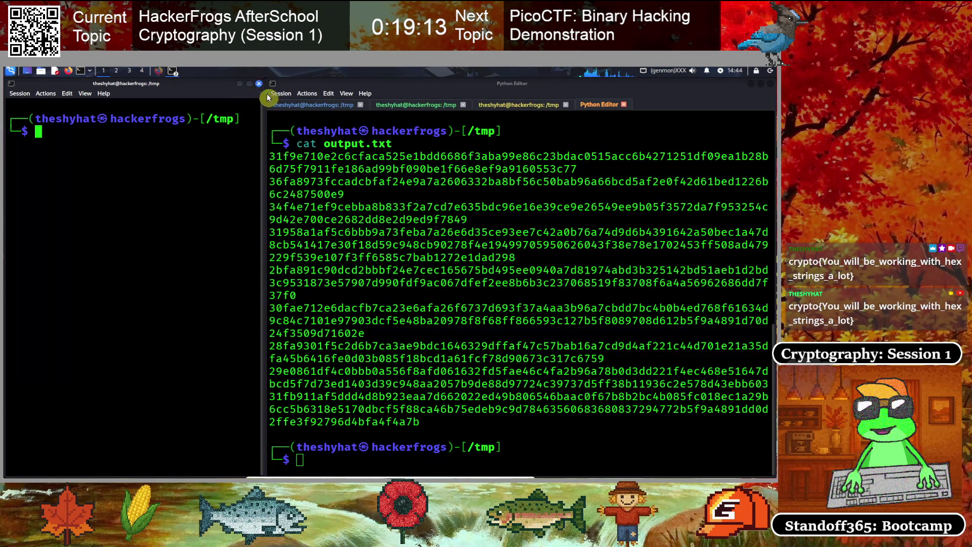
pyautogui.click(259, 85)
pyautogui.click(761, 84)
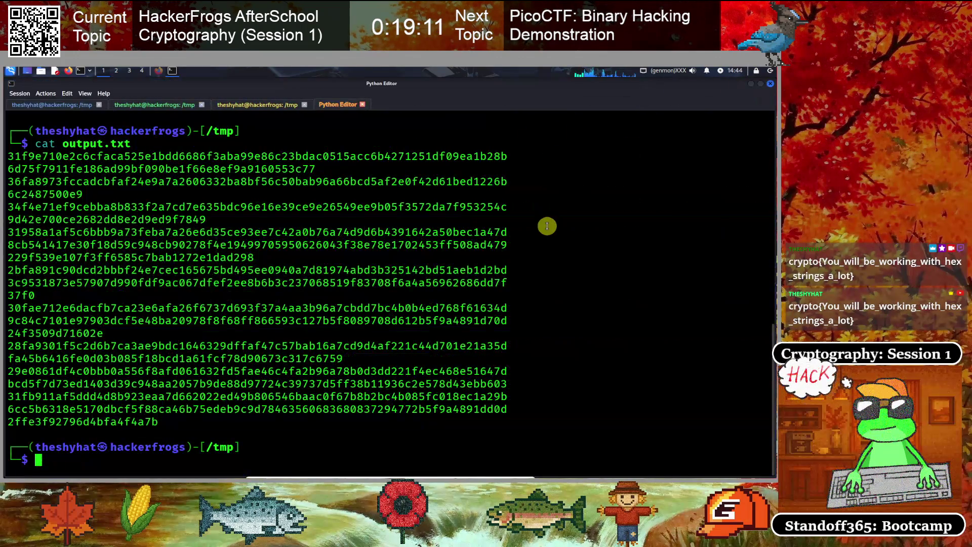
pyautogui.write('clear')
pyautogui.press('Return')
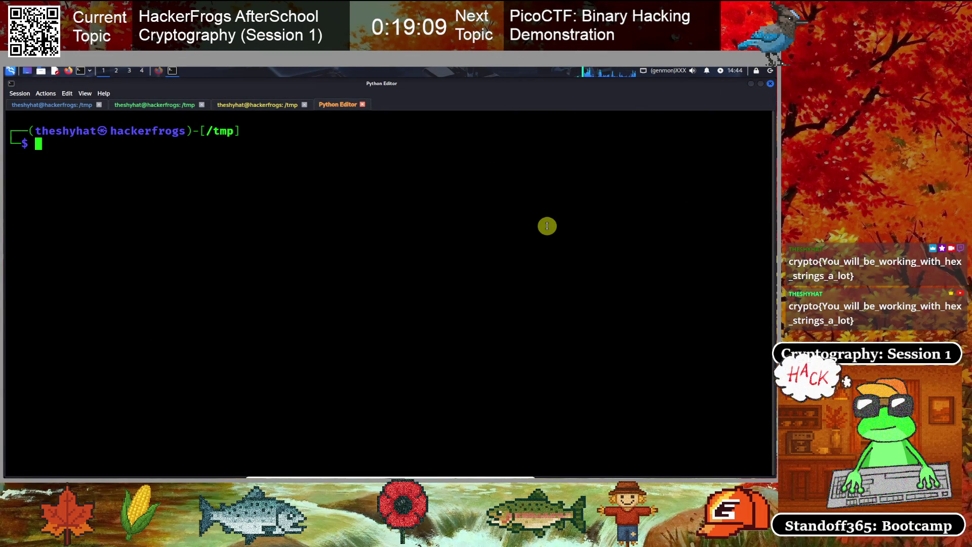
# Step: Decode the challenge hex with xxd -r -ps to reveal crypto{You_will_be_working_with_hex_strings_a_lot}
pyautogui.press('Up')
pyautogui.press('Up')
pyautogui.press('Home')
pyautogui.press('Right')
pyautogui.press('Right')
pyautogui.press('Right')
pyautogui.hotkey('ctrl', 'k')
pyautogui.hotkey('ctrl', 'shift', 'v')
pyautogui.write("'")
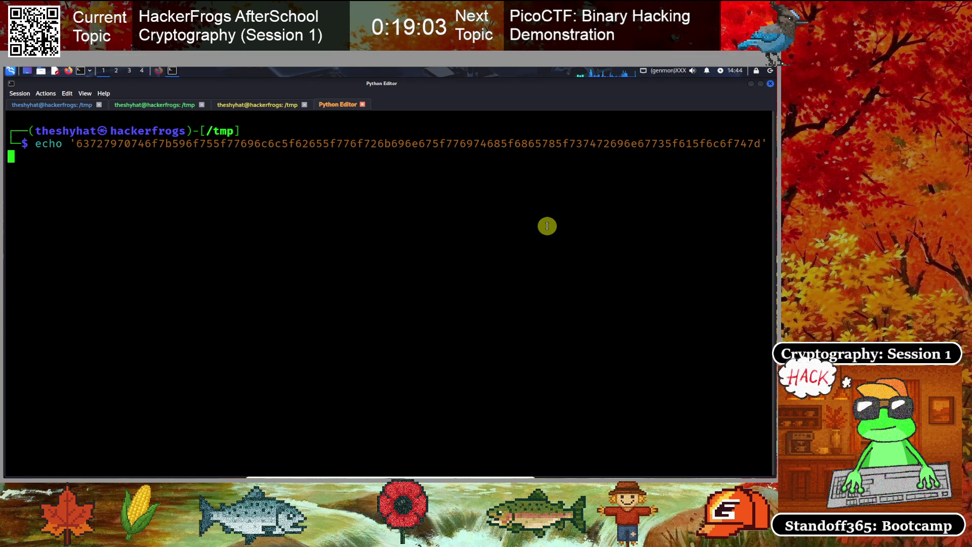
pyautogui.write(' | ')
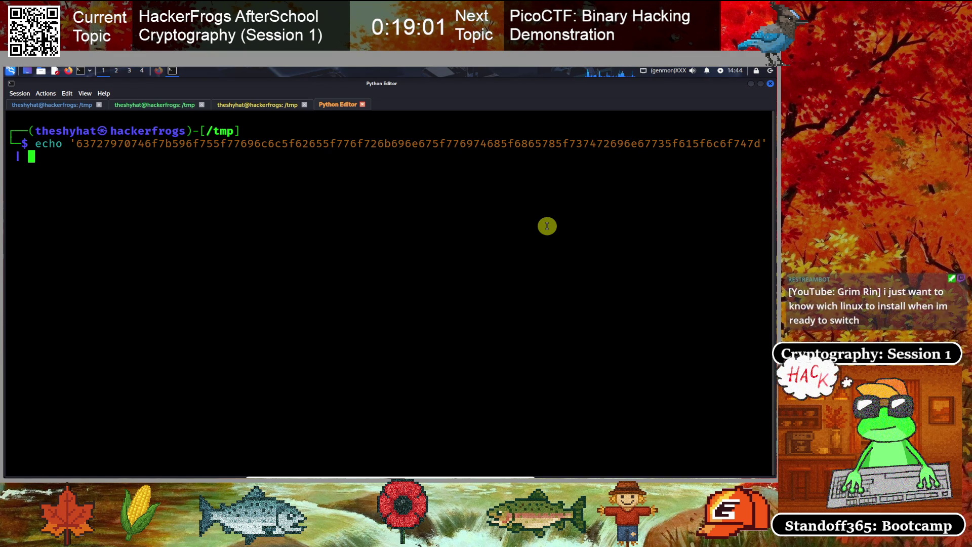
pyautogui.write('xxd ')
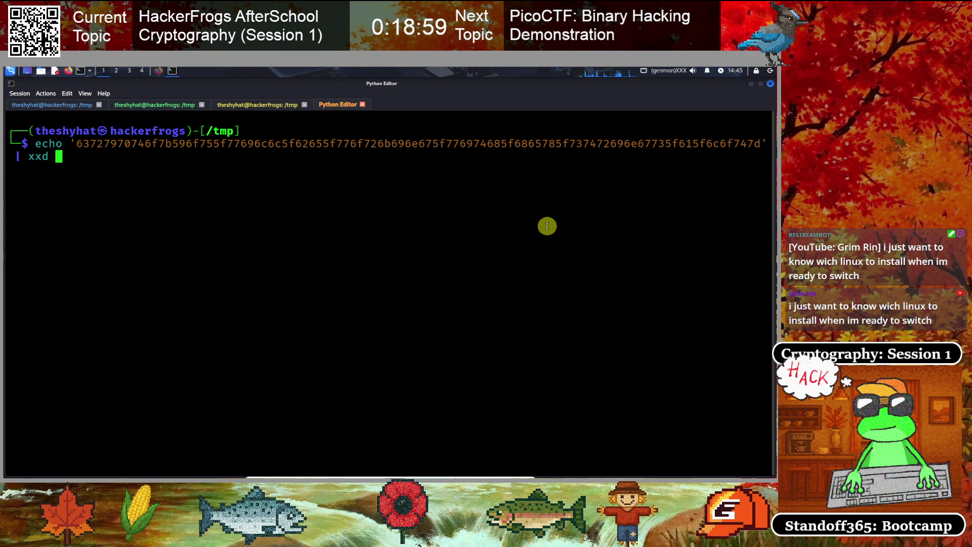
pyautogui.write('-r -ps')
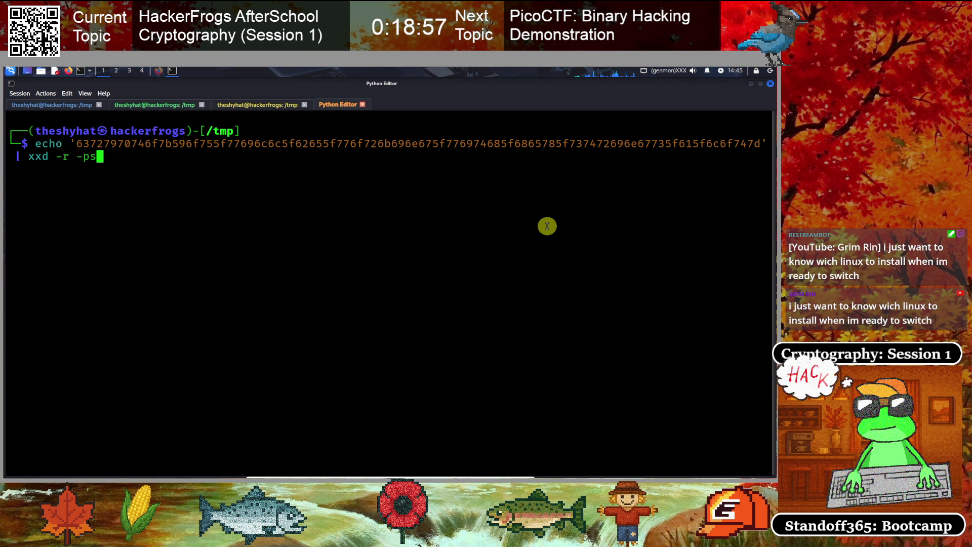
pyautogui.press('Return')
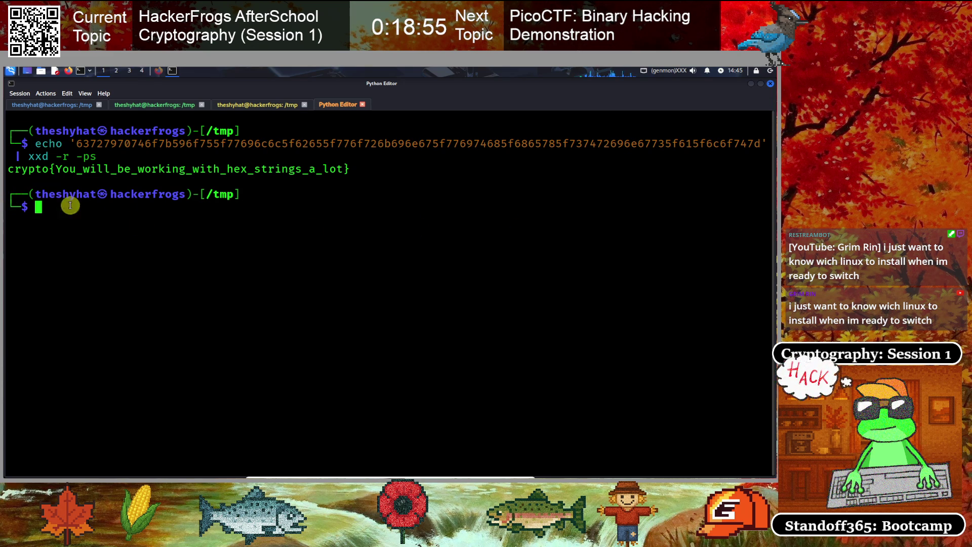
pyautogui.moveTo(28, 156); pyautogui.dragTo(94, 157)
pyautogui.click(82, 173)
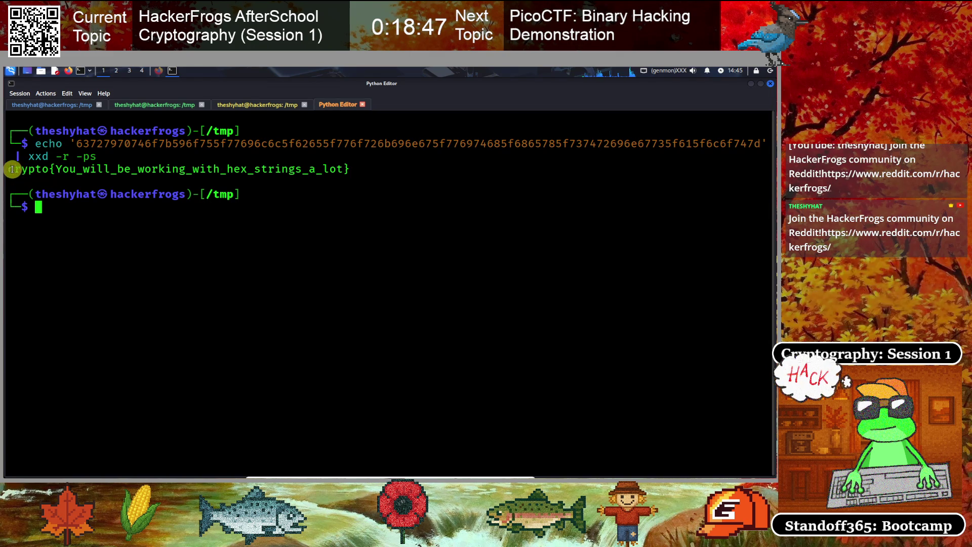
pyautogui.moveTo(9, 170); pyautogui.dragTo(357, 172)
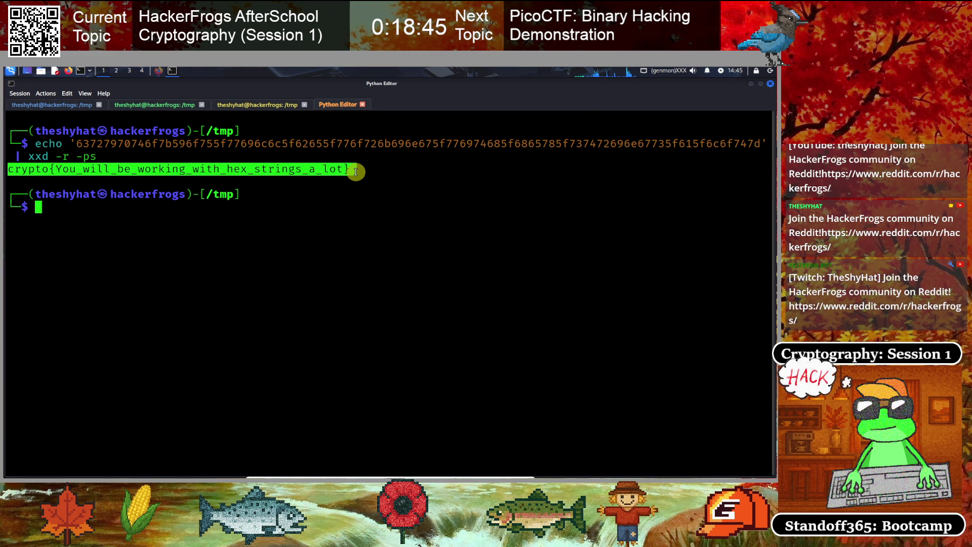
pyautogui.click(317, 219)
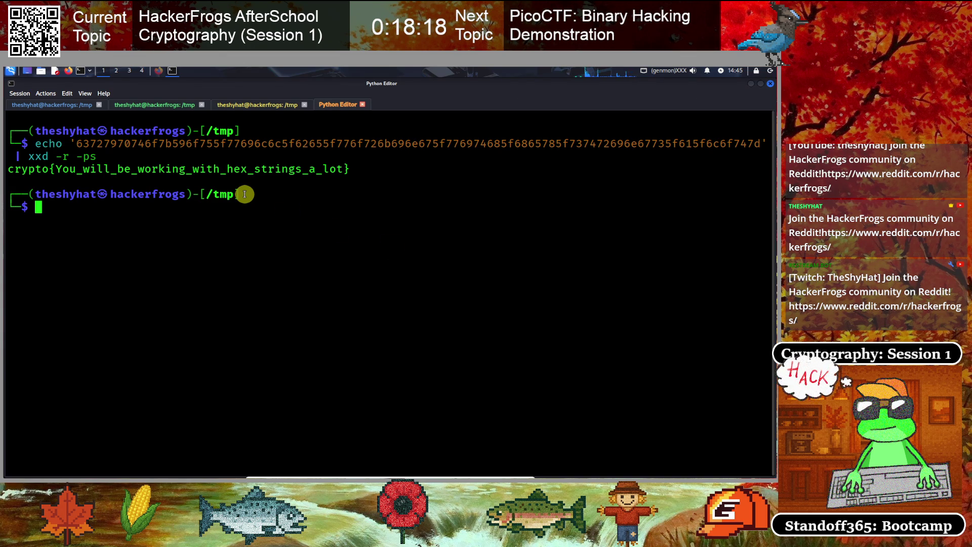
pyautogui.click(159, 72)
pyautogui.scroll(3, 583, 274)
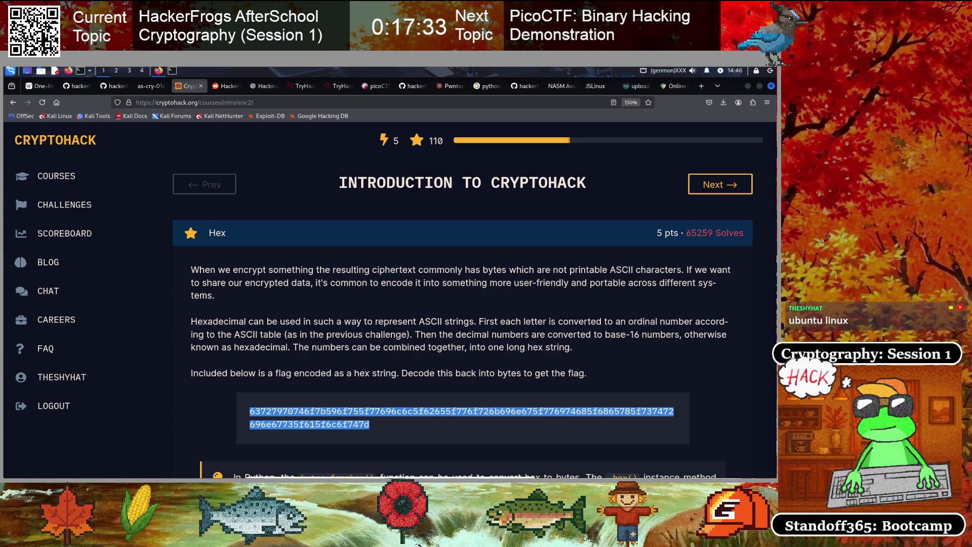
# Step: Go on from the solved Hex challenge to the Base64 challenge, then bring up the as-cry-01v750.pdf slides
pyautogui.click(258, 359)
pyautogui.scroll(-2, 257, 360)
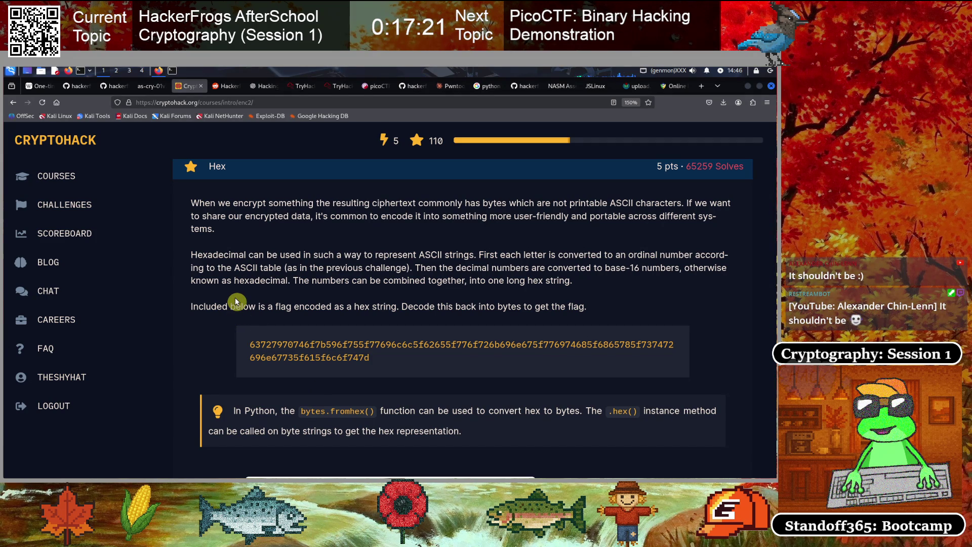
pyautogui.scroll(-2, 236, 303)
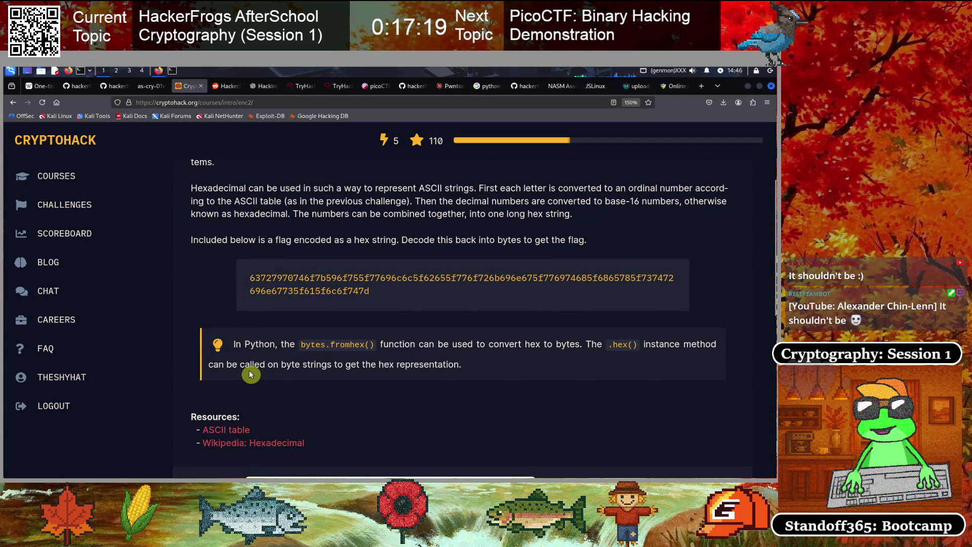
pyautogui.scroll(-4, 336, 348)
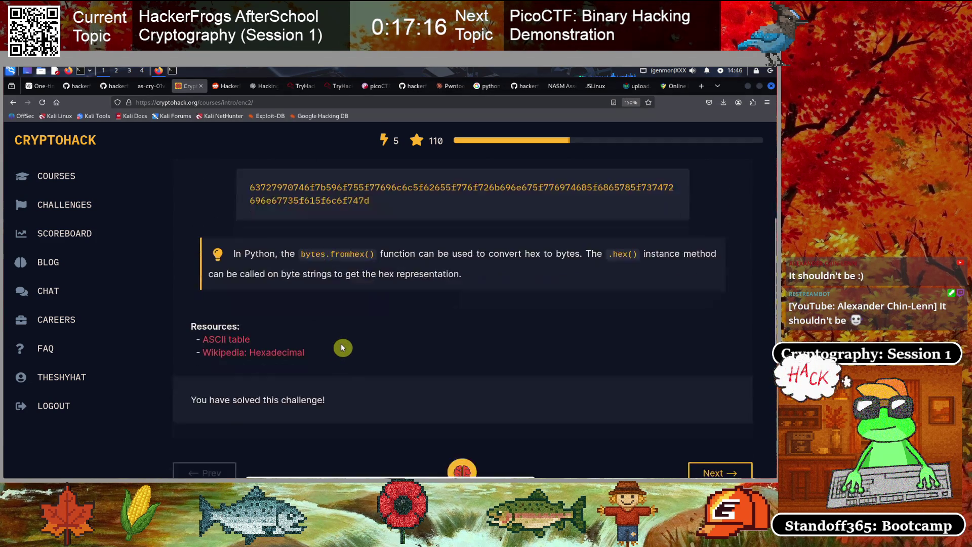
pyautogui.click(690, 430)
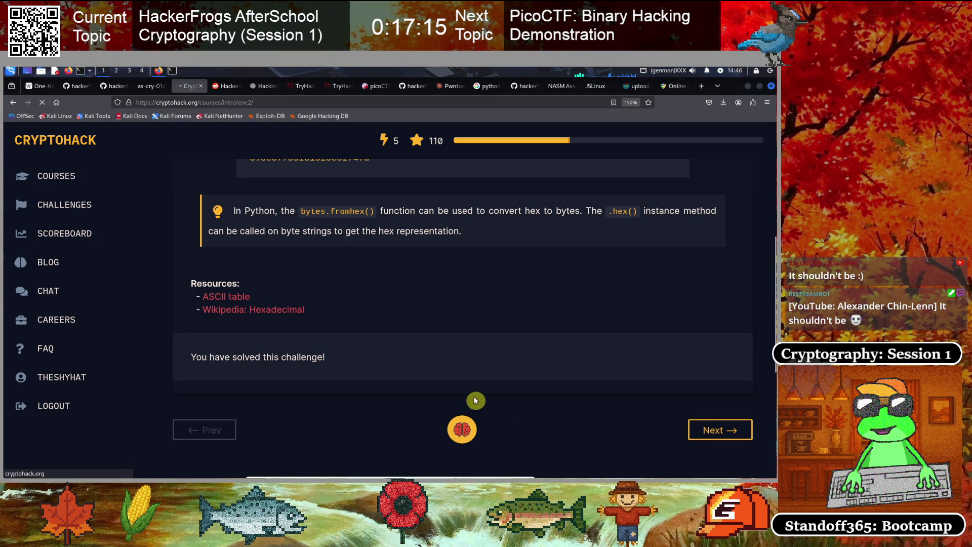
pyautogui.scroll(-2, 333, 332)
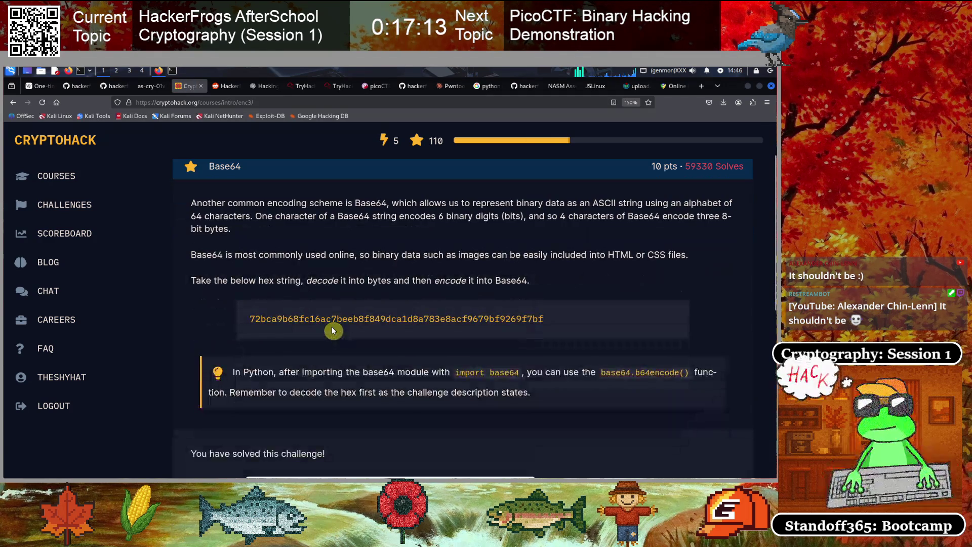
pyautogui.doubleClick(239, 164)
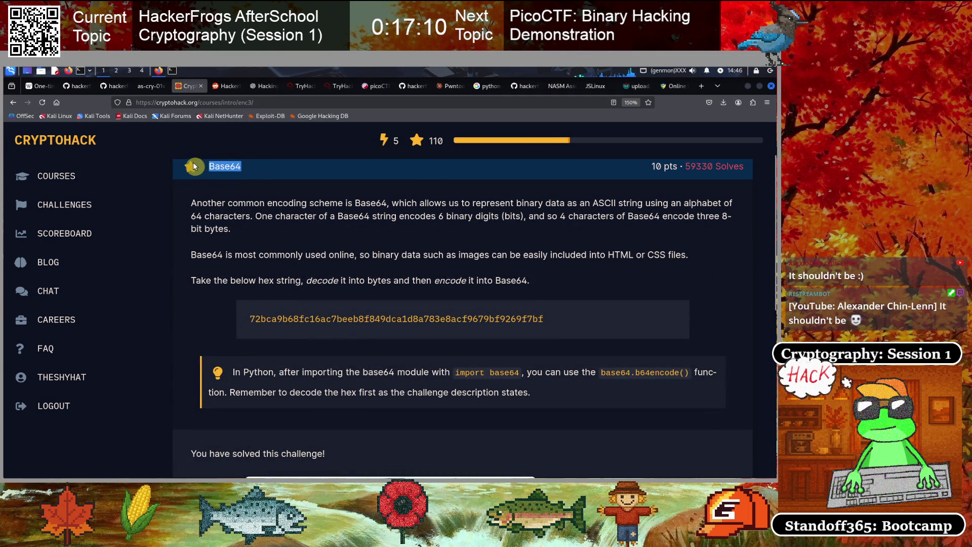
pyautogui.click(277, 211)
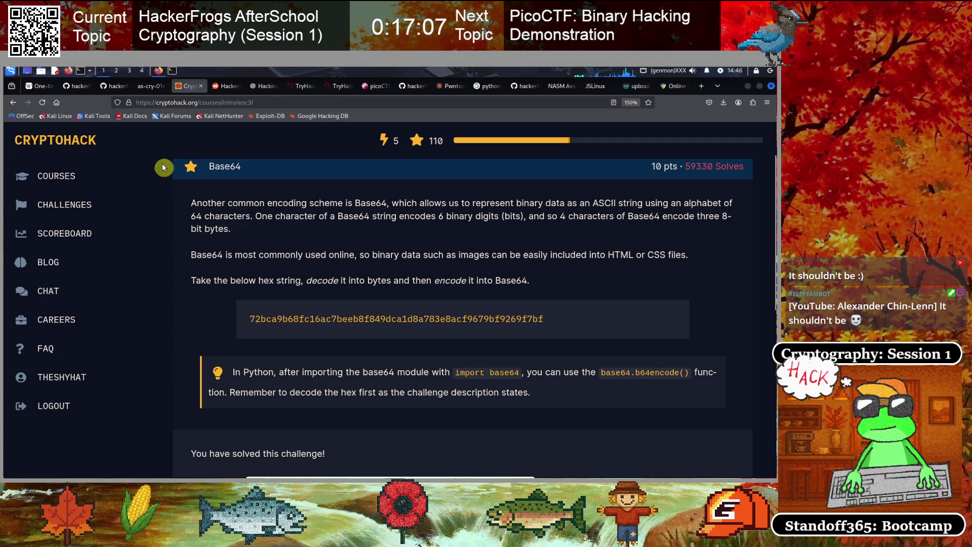
pyautogui.click(150, 87)
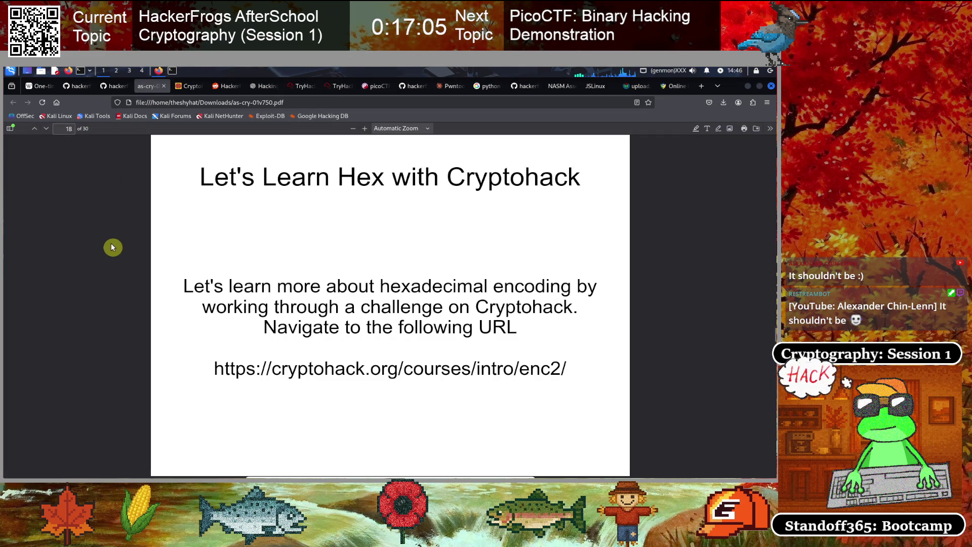
# Step: Advance the slides from page 18 to page 20, the 'hackerfrogs!' Base64 encoding example
pyautogui.press('Right')
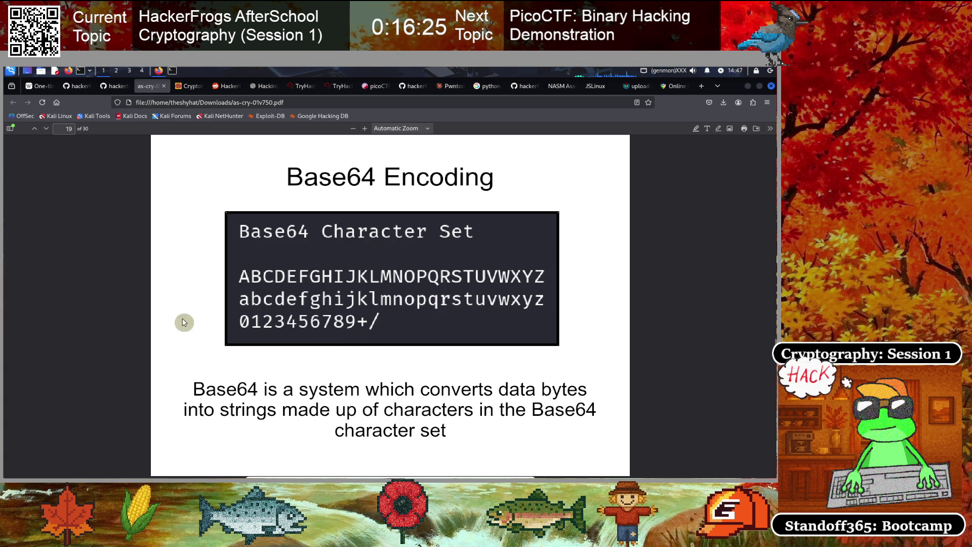
pyautogui.press('Right')
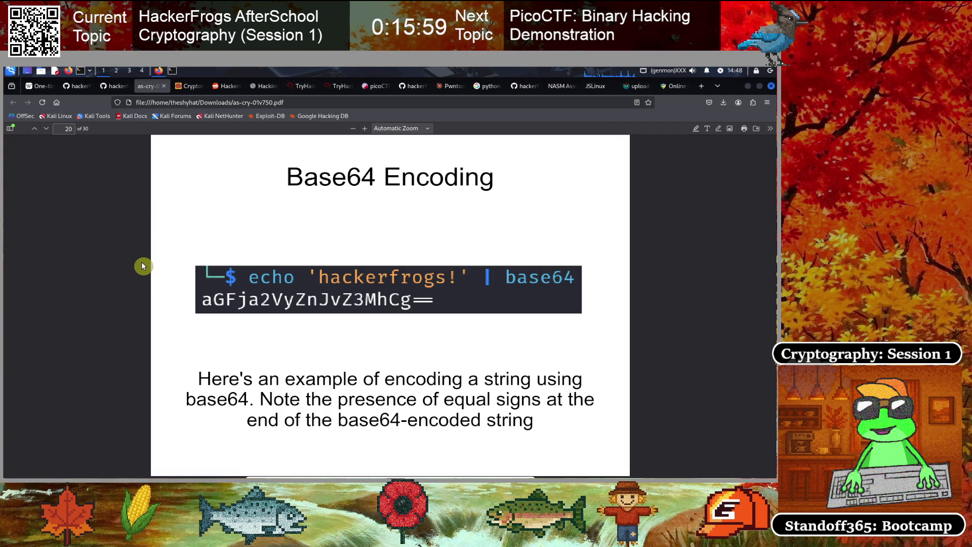
# Step: Advance past the length-divisible-by-4 and padding slides to page 23, 'Let's Learn Base64 with Cryptohack'
pyautogui.press('Right')
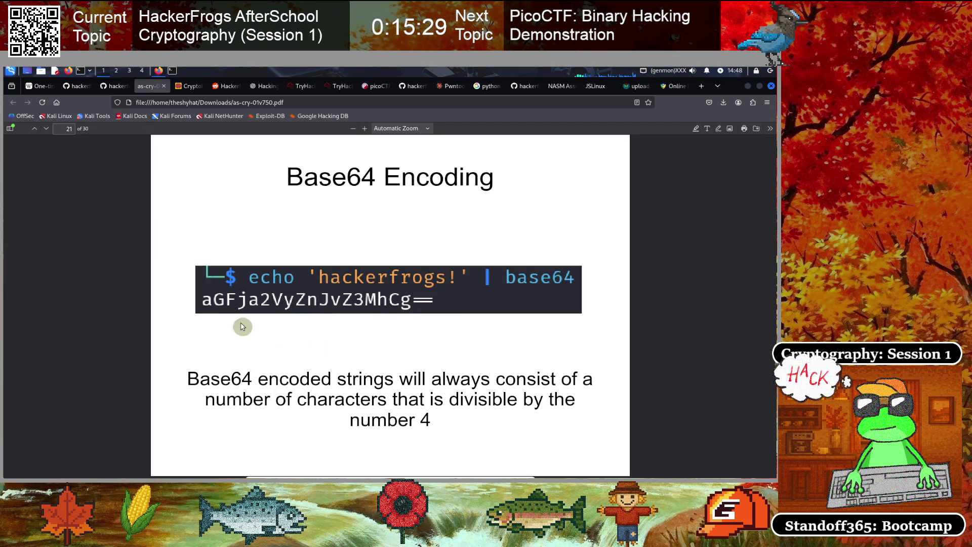
pyautogui.press('Right')
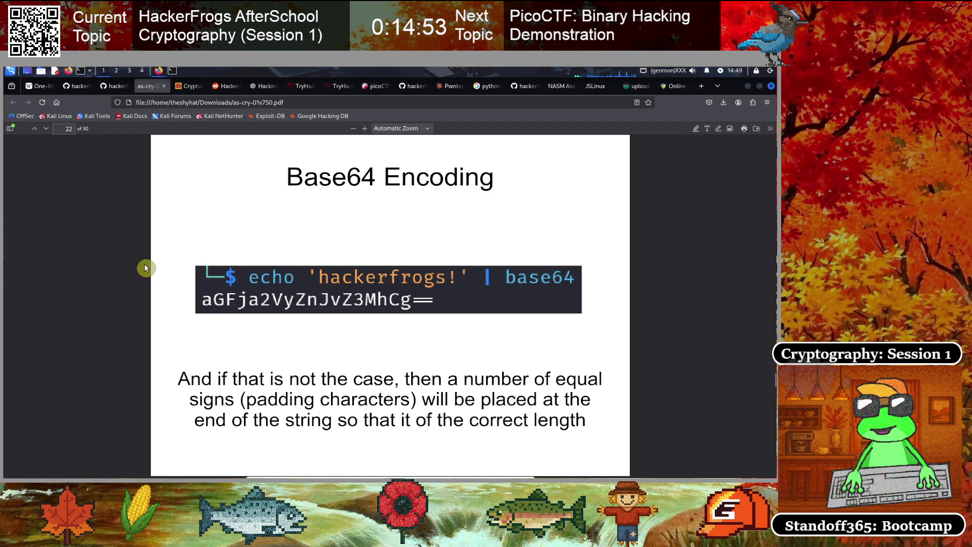
pyautogui.press('Right')
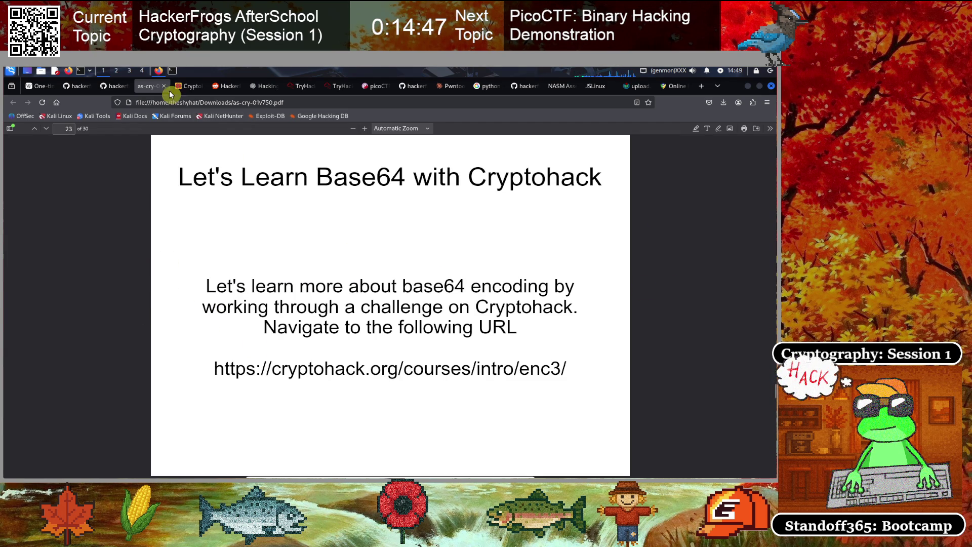
# Step: Clear the terminal and encode 'test' with echo 'test' | base64, producing dGVzdAo=
pyautogui.click(172, 71)
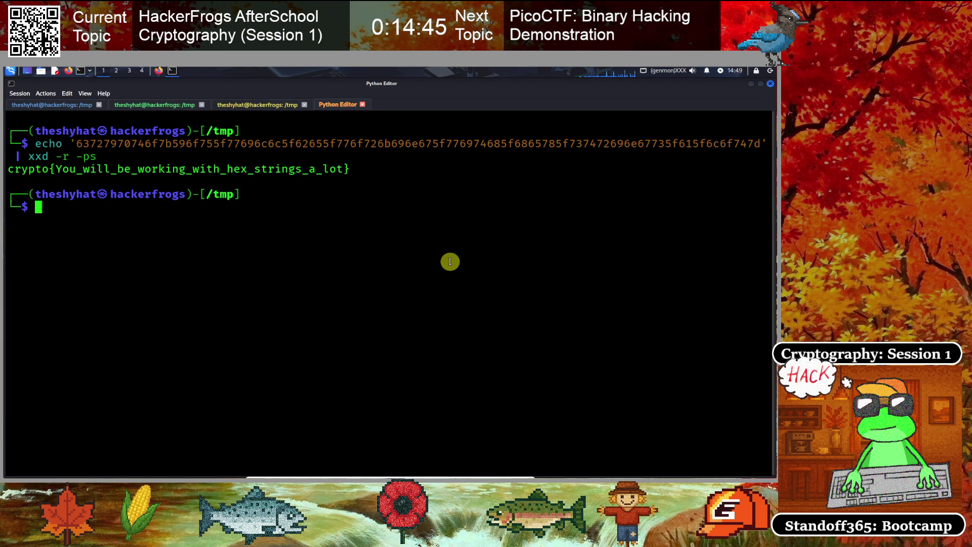
pyautogui.write('lear')
pyautogui.press('Return')
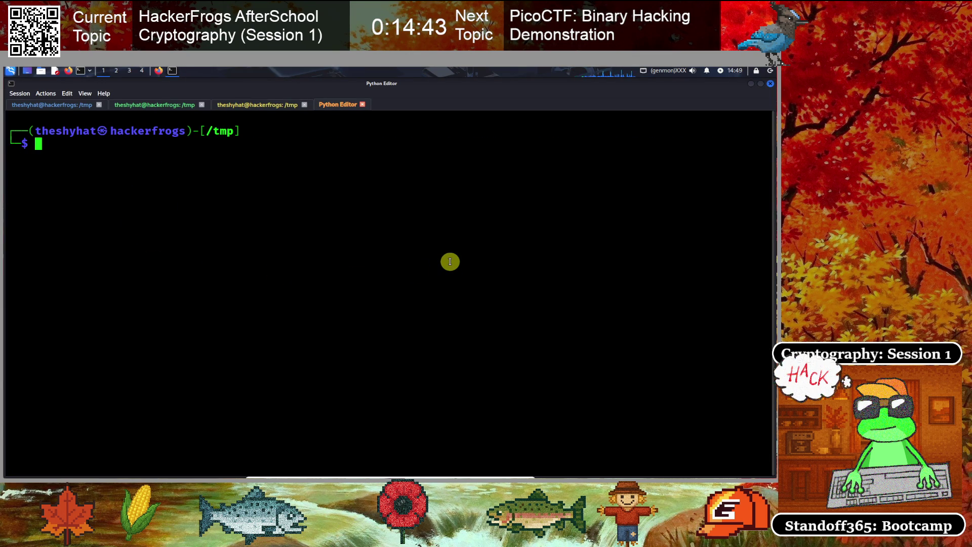
pyautogui.write('echo ')
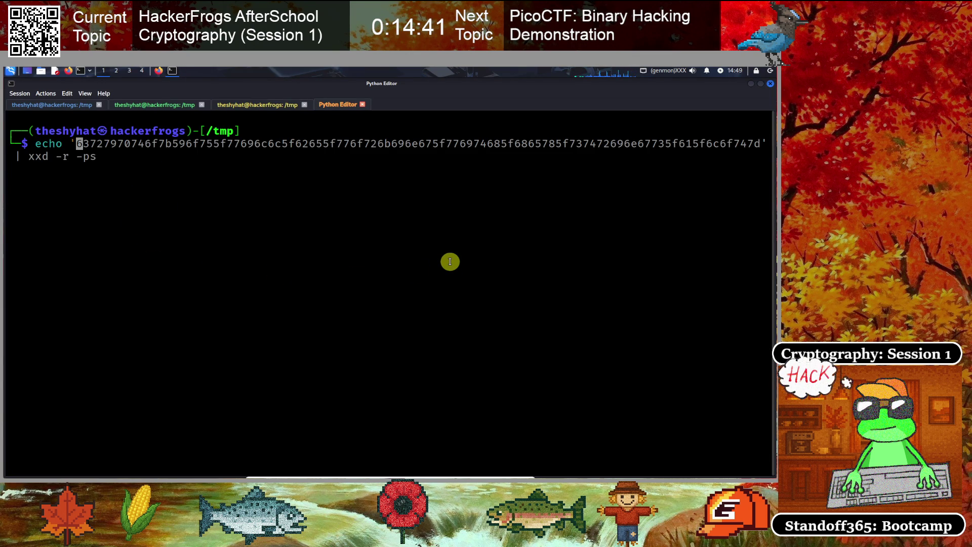
pyautogui.write("'test' | base6")
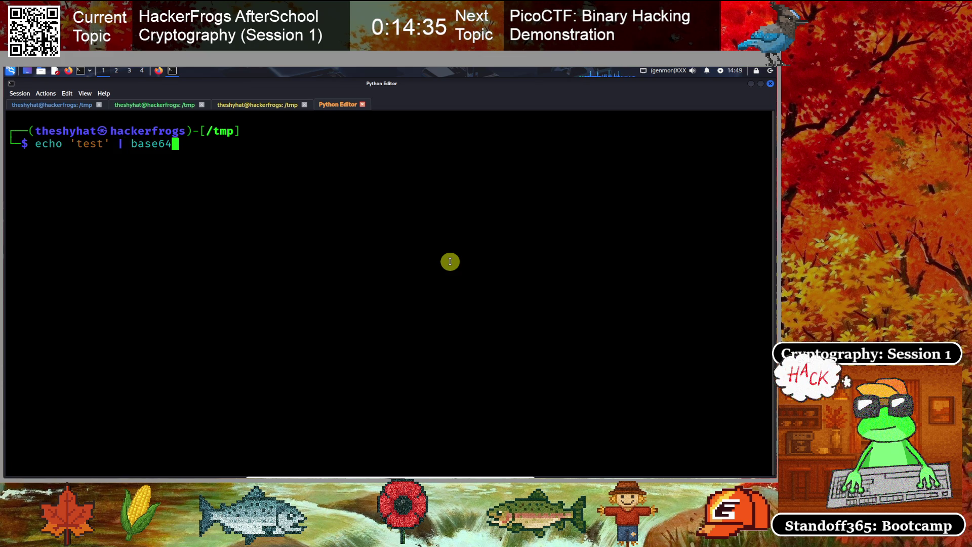
pyautogui.write('4')
pyautogui.press('Return')
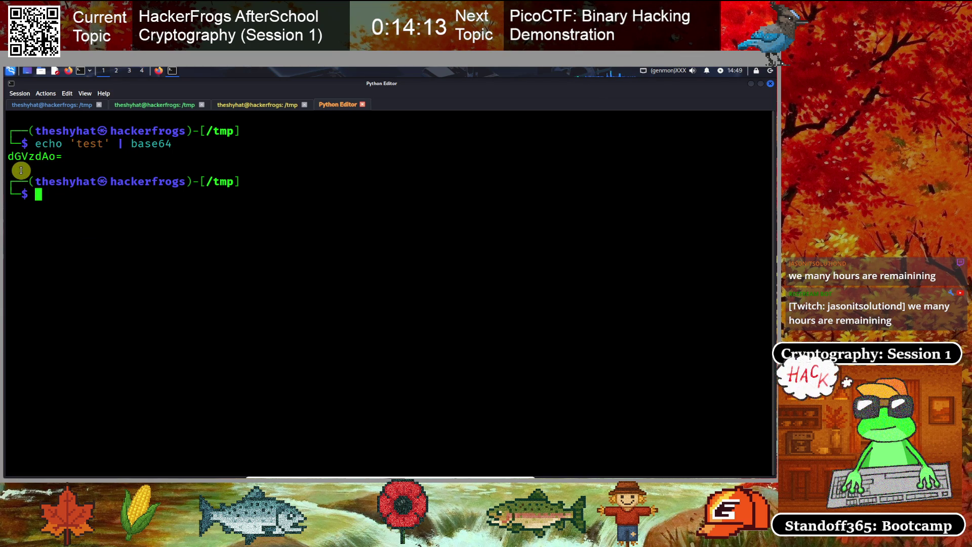
pyautogui.moveTo(62, 157); pyautogui.dragTo(6, 158)
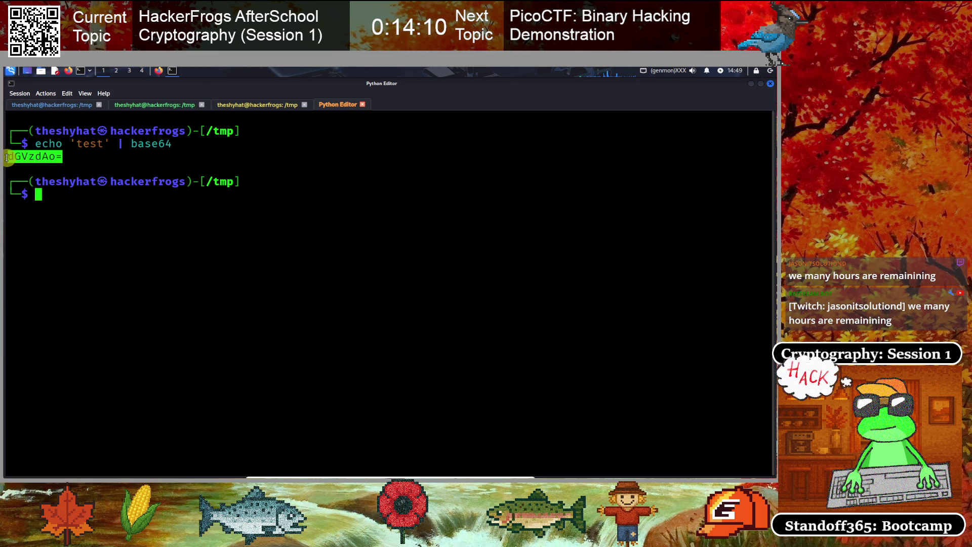
pyautogui.click(31, 171)
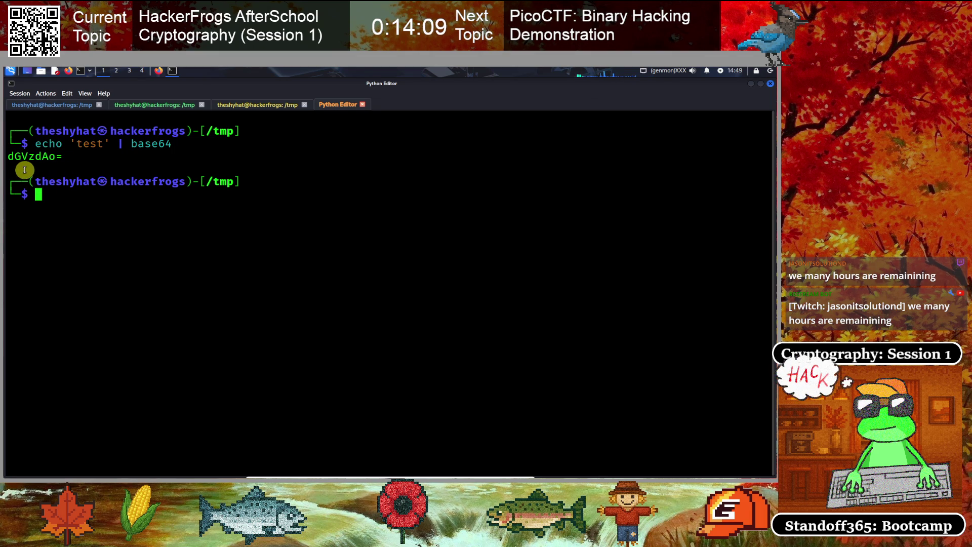
# Step: Pipe the Base64 output to wc, reporting 1 line, 1 word and 9 characters
pyautogui.press('Up')
pyautogui.press('Left')
pyautogui.press('Right')
pyautogui.press('BackSpace')
pyautogui.write('c')
pyautogui.press('Return')
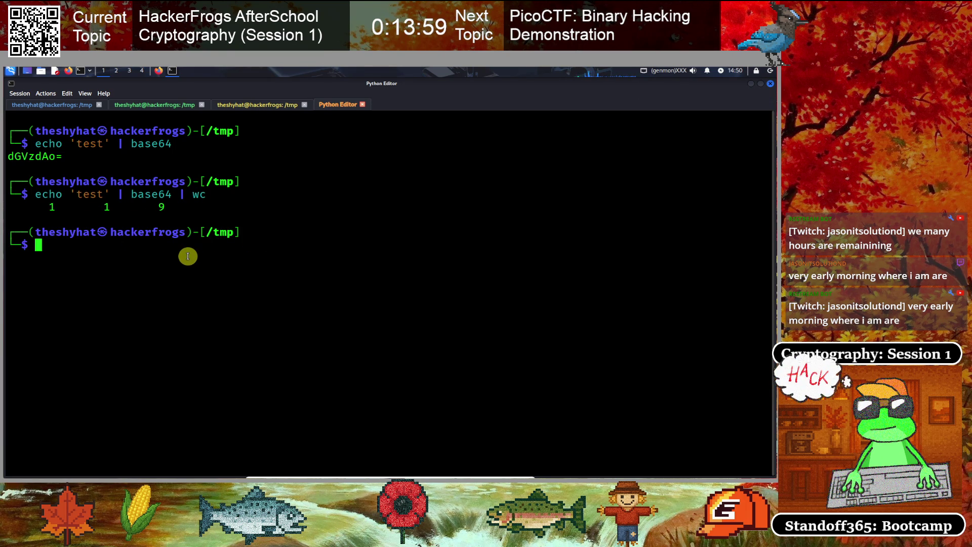
# Step: Rerun the wc character count of the Base64 encoding of 'test'
pyautogui.press('Up')
pyautogui.press('Right')
pyautogui.press('Right')
pyautogui.press('Right')
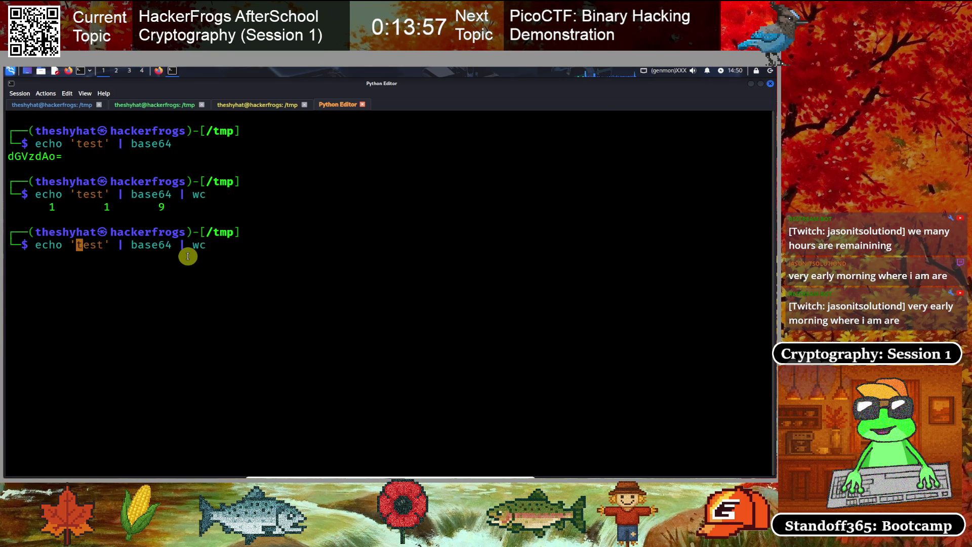
pyautogui.press('Left')
pyautogui.write('-n')
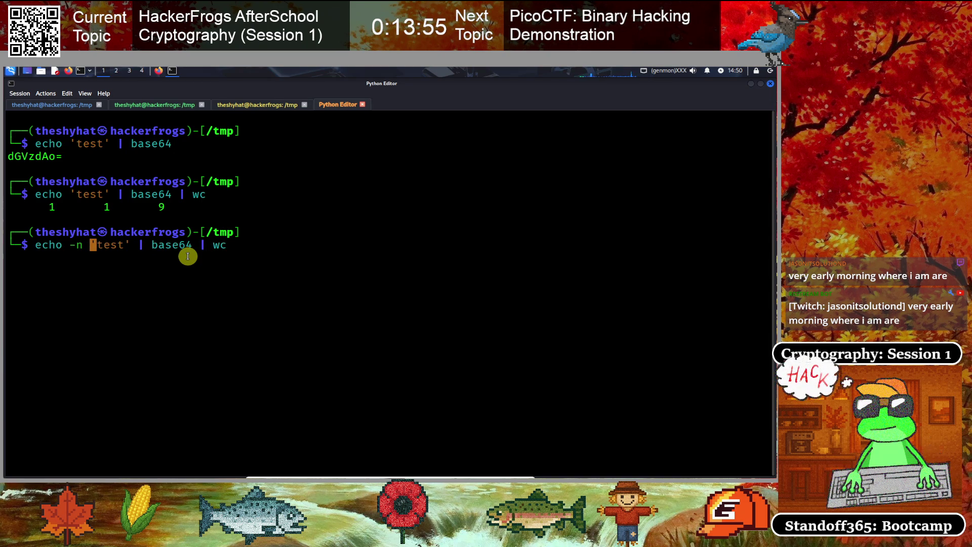
pyautogui.press('BackSpace')
pyautogui.press('BackSpace')
pyautogui.press('BackSpace')
pyautogui.press('End')
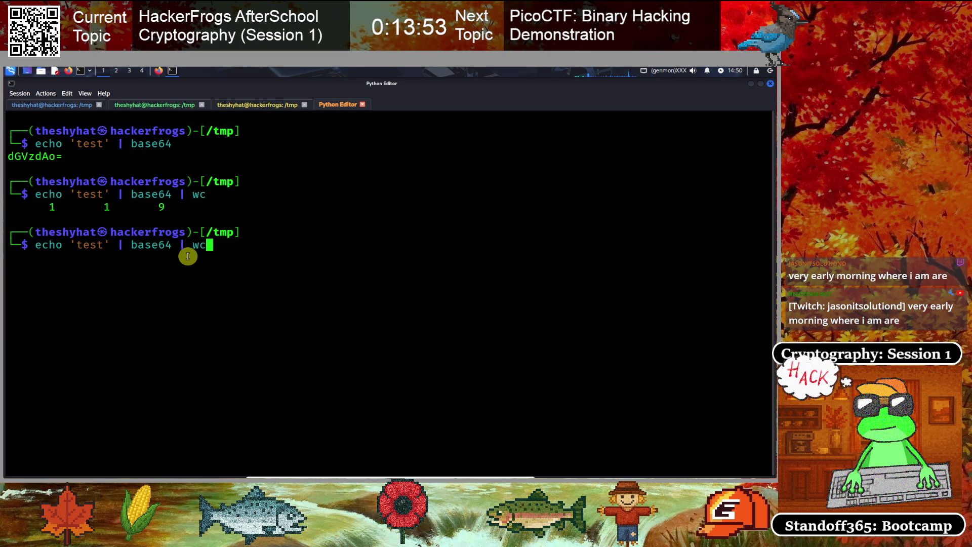
pyautogui.press('Return')
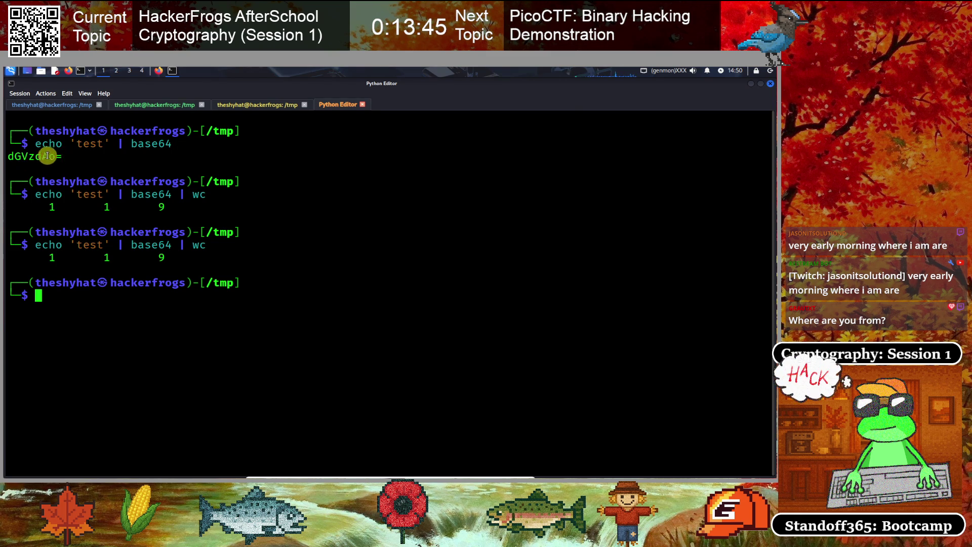
pyautogui.moveTo(60, 156); pyautogui.dragTo(4, 156)
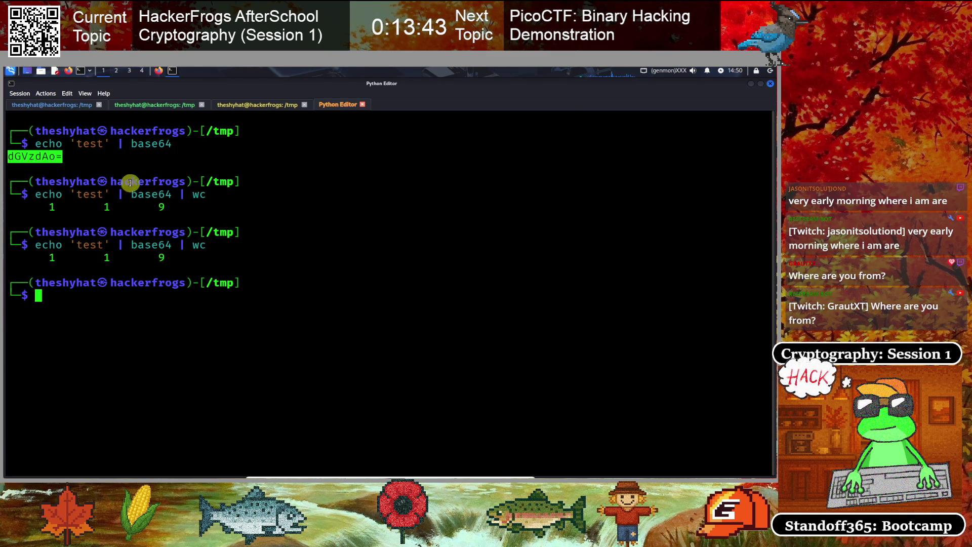
pyautogui.click(147, 224)
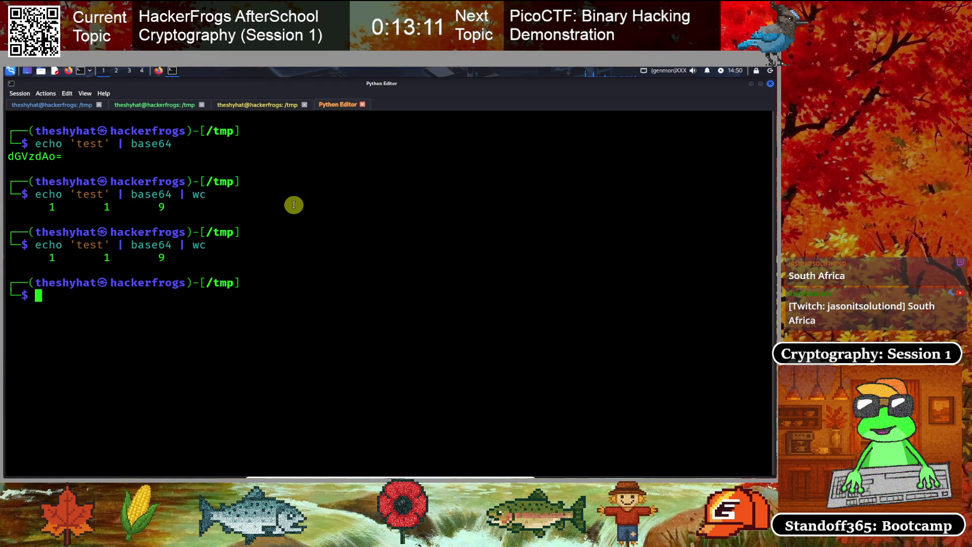
# Step: Decode dGVzdAo= with echo -n 'dGVzdAo=' | base64 -d, getting back the word test
pyautogui.press('Up')
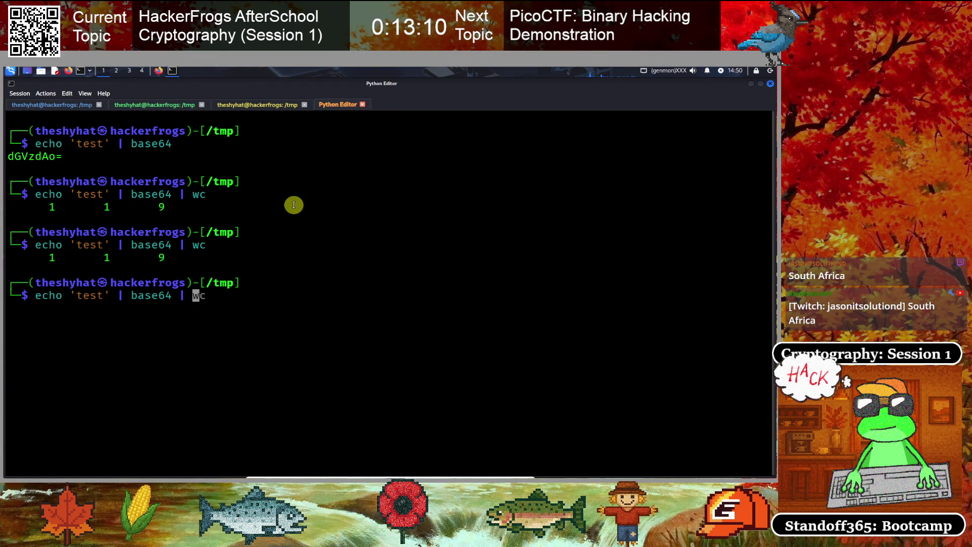
pyautogui.moveTo(8, 156); pyautogui.dragTo(63, 157)
pyautogui.rightClick(9, 157)
pyautogui.click(18, 219)
pyautogui.click(363, 281)
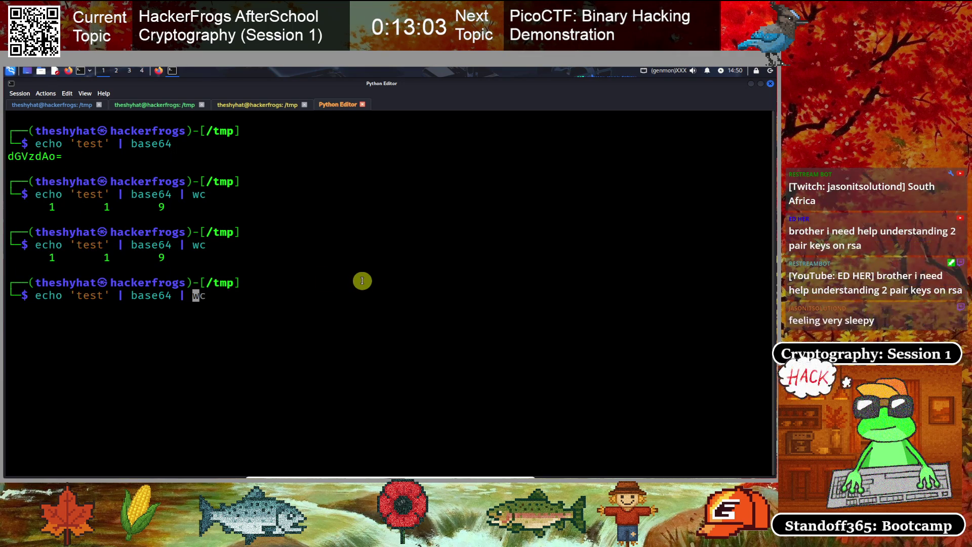
pyautogui.press('Left')
pyautogui.press('Left')
pyautogui.press('Left')
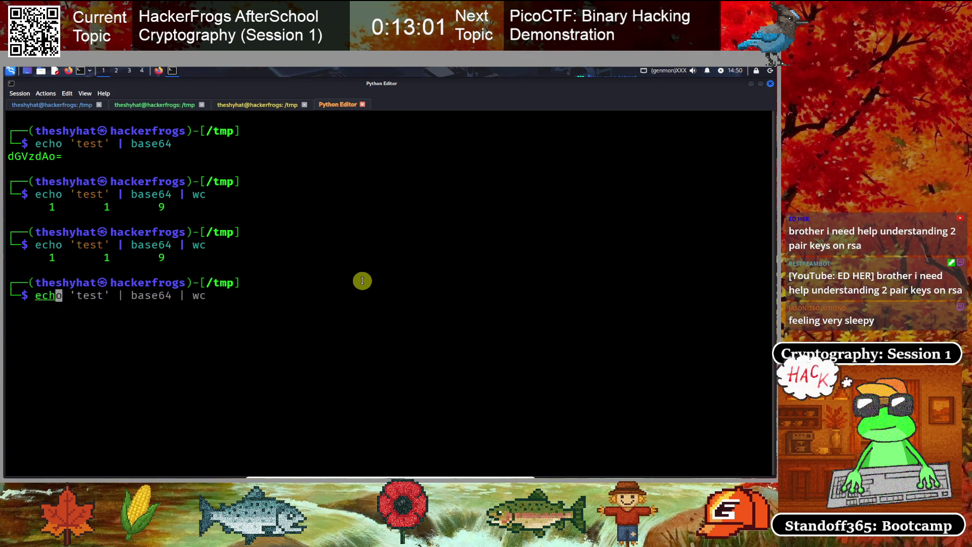
pyautogui.press('Right')
pyautogui.press('Right')
pyautogui.press('Right')
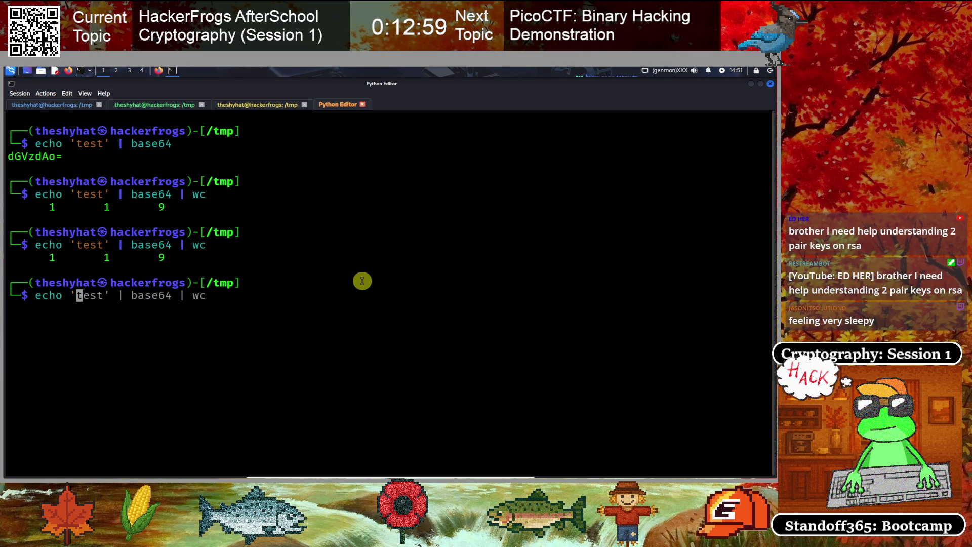
pyautogui.press('BackSpace')
pyautogui.write("-n ''")
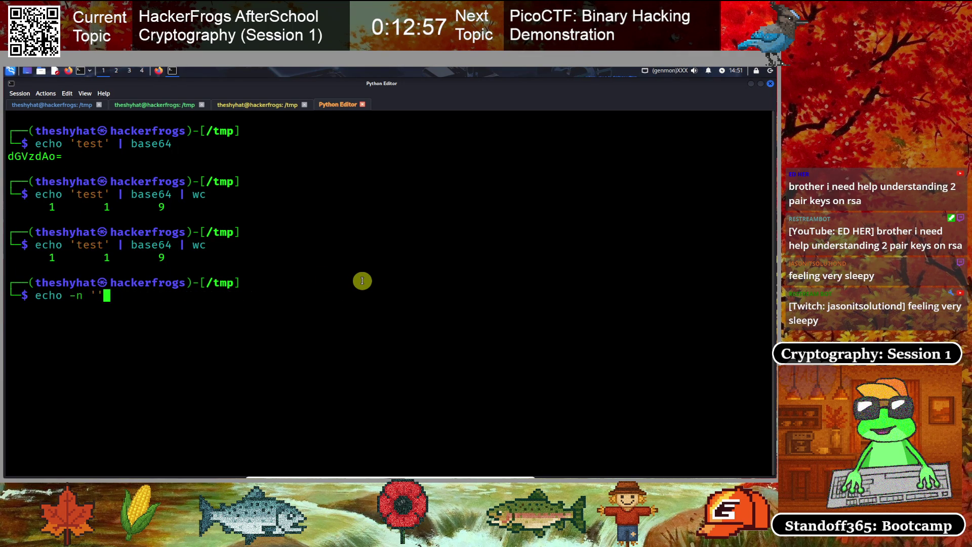
pyautogui.write('dGVzdAo=')
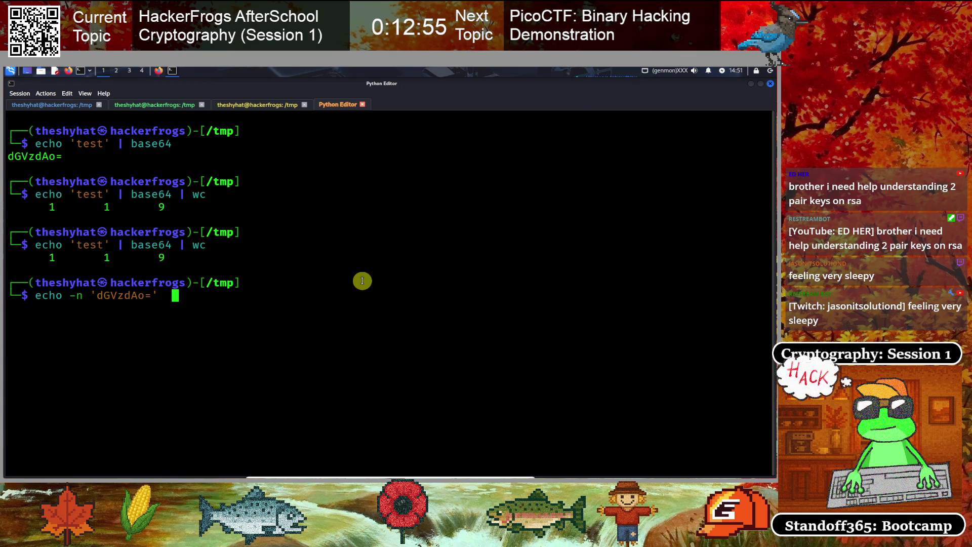
pyautogui.press('BackSpace')
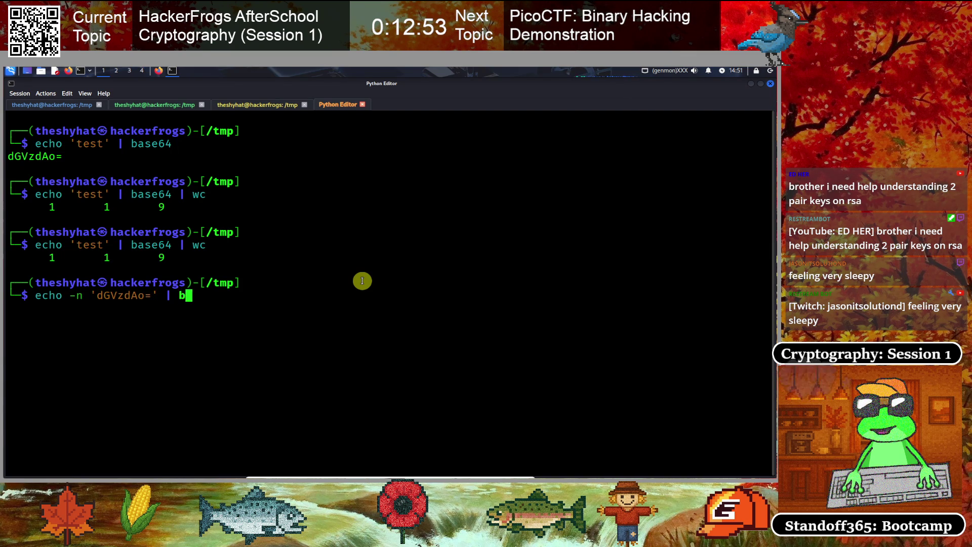
pyautogui.write('base64 -d')
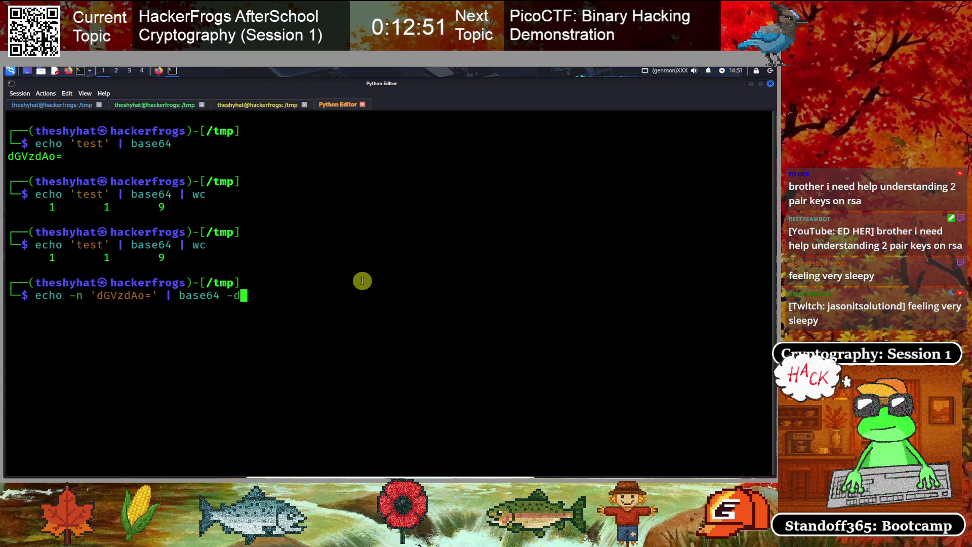
pyautogui.press('Return')
pyautogui.moveTo(35, 308); pyautogui.dragTo(8, 307)
pyautogui.click(229, 353)
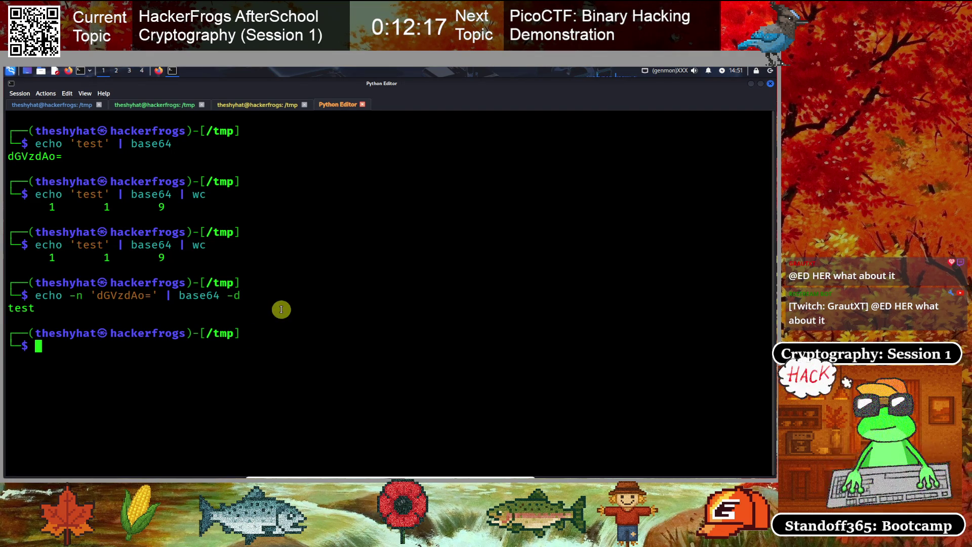
pyautogui.click(158, 71)
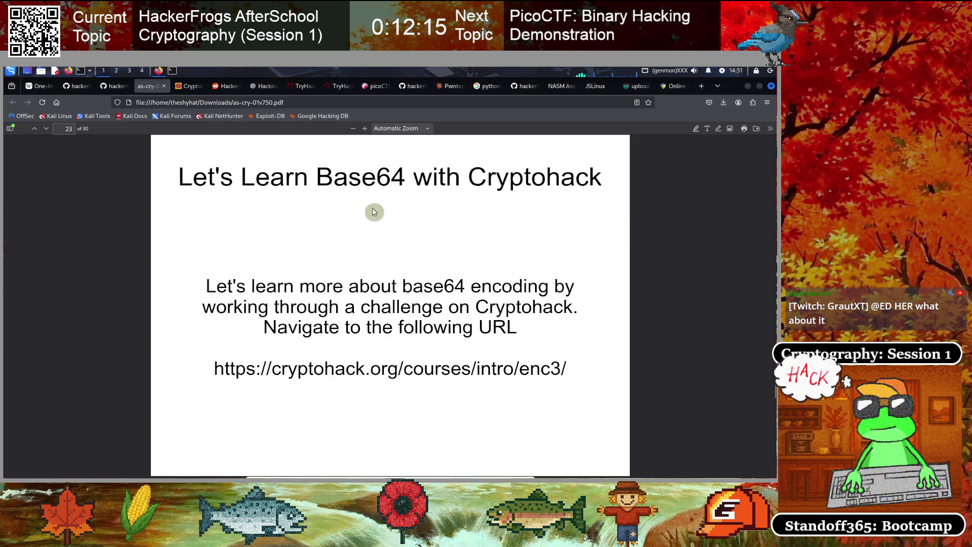
# Step: Show the CryptoHack Base64 challenge and highlight its description and hex string 72bca9b6…f7bf
pyautogui.click(188, 87)
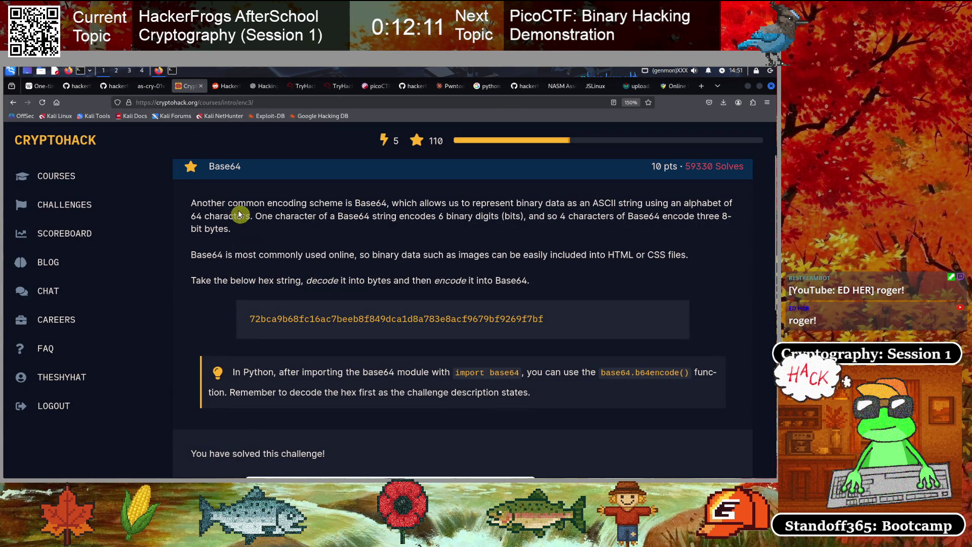
pyautogui.scroll(2, 232, 223)
pyautogui.scroll(-2, 230, 230)
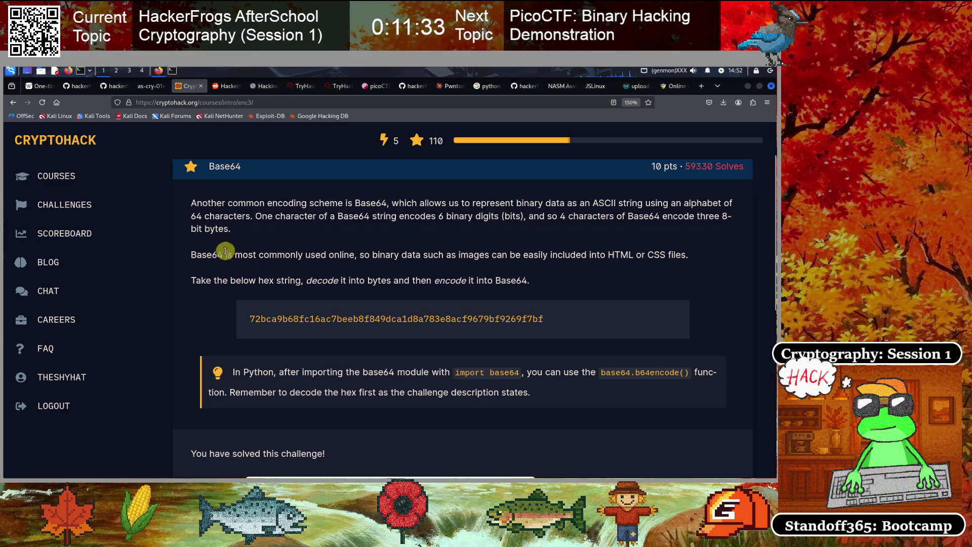
pyautogui.moveTo(224, 253); pyautogui.dragTo(183, 257)
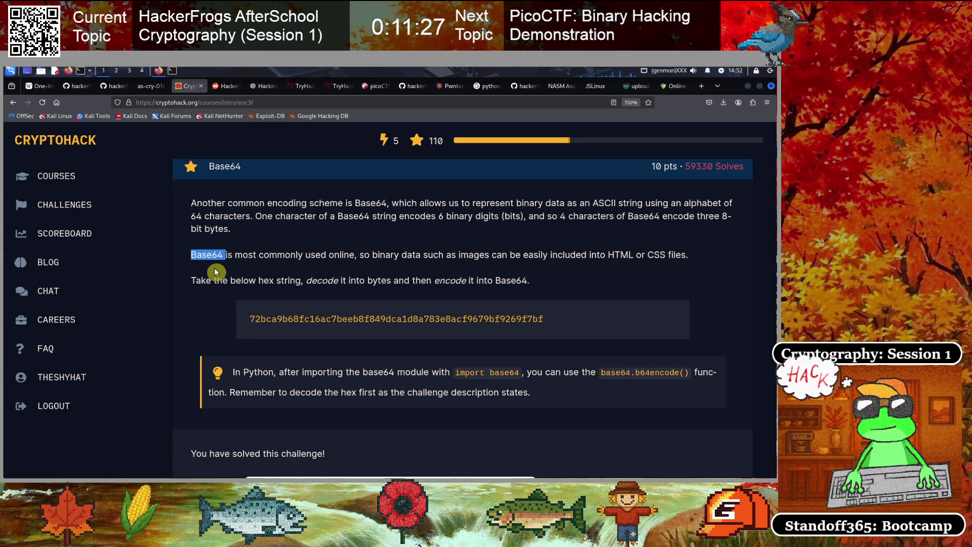
pyautogui.click(243, 269)
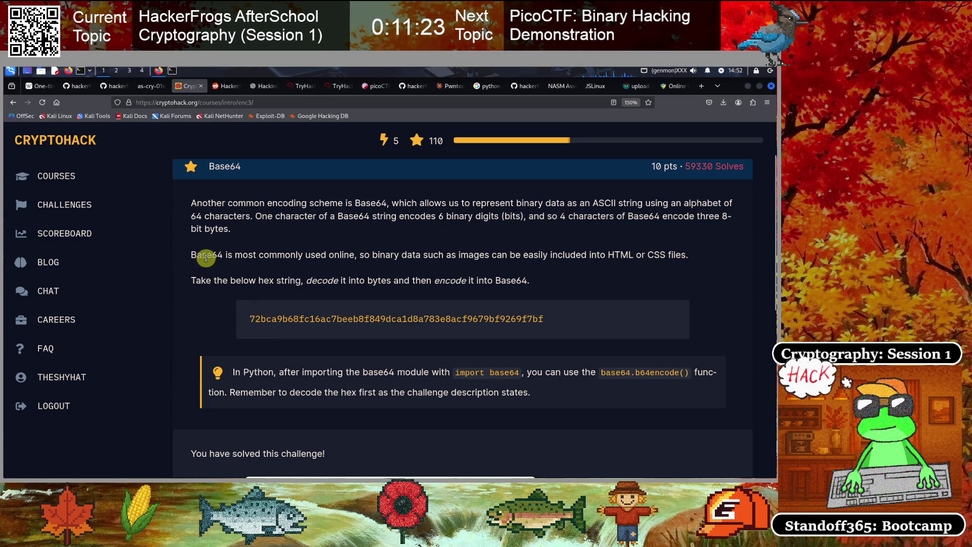
pyautogui.moveTo(225, 255); pyautogui.dragTo(191, 255)
pyautogui.click(215, 282)
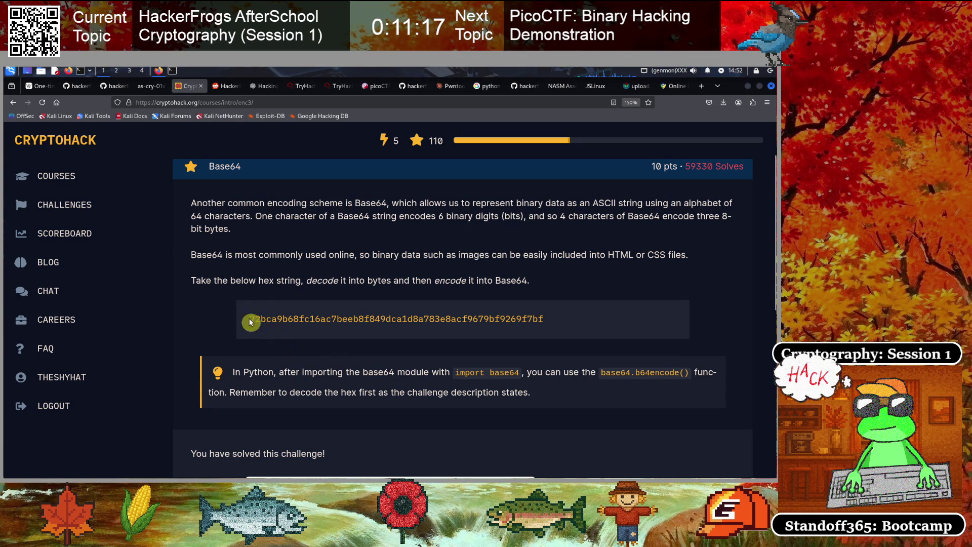
pyautogui.moveTo(252, 318); pyautogui.dragTo(563, 319)
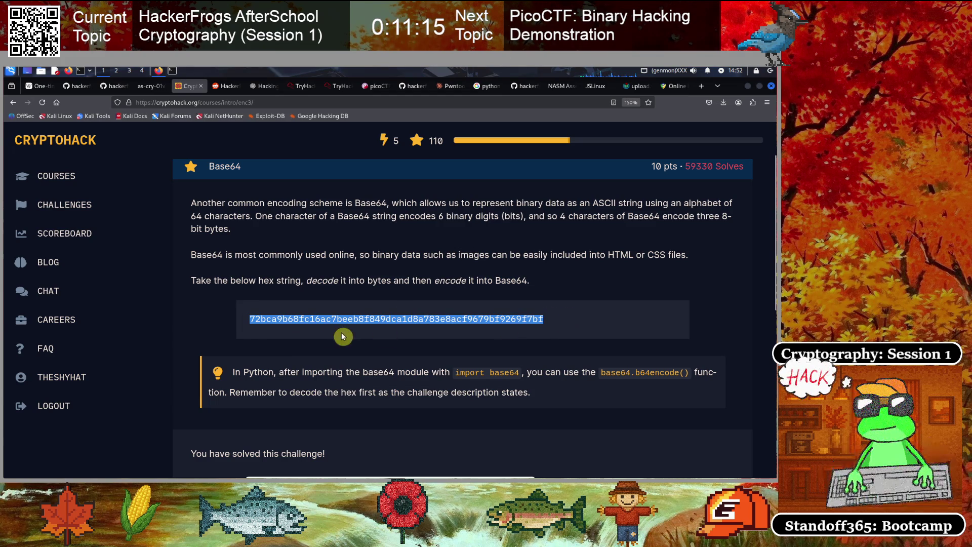
pyautogui.click(280, 324)
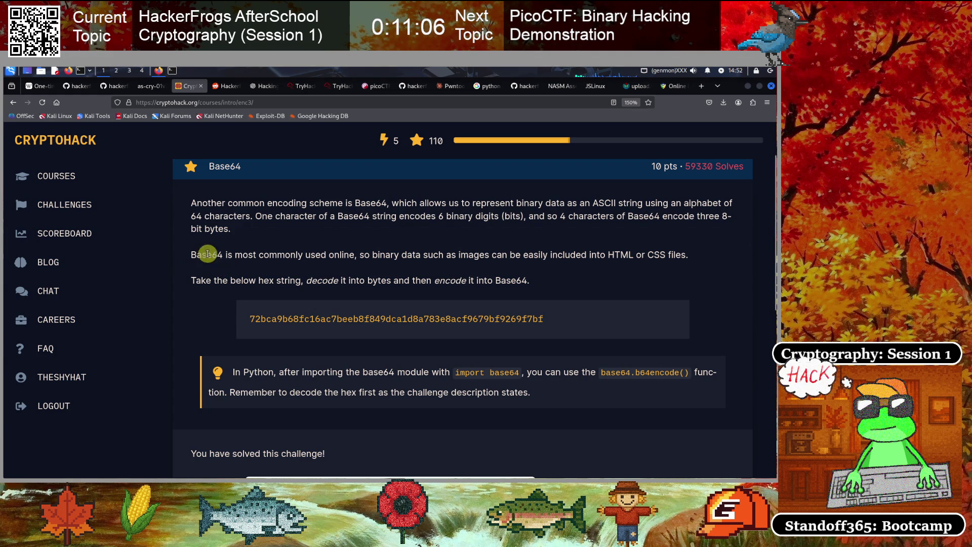
pyautogui.moveTo(228, 255); pyautogui.dragTo(190, 255)
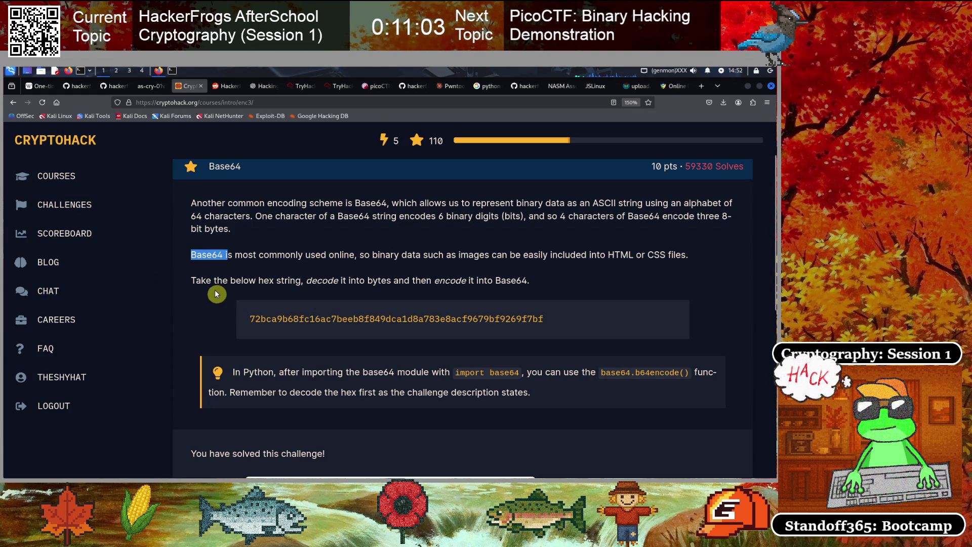
pyautogui.click(183, 270)
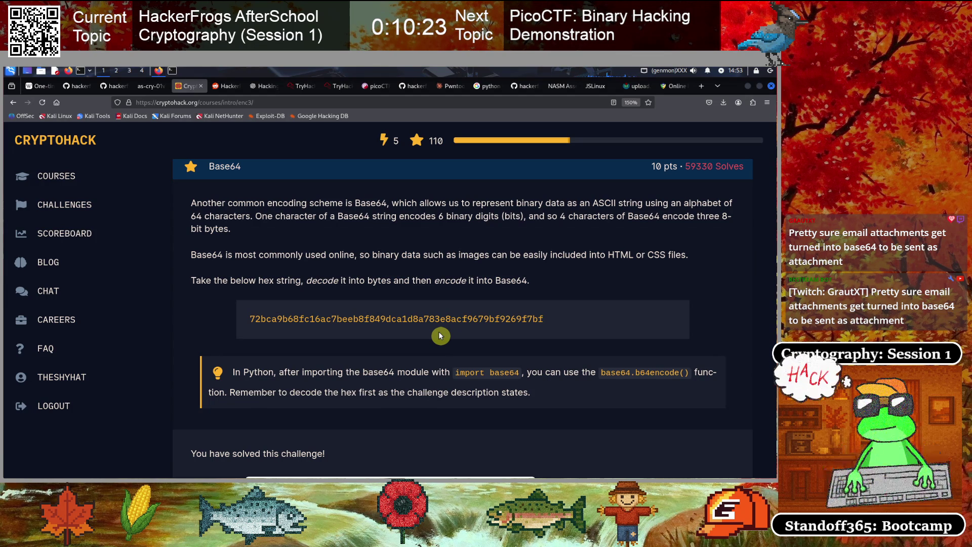
pyautogui.moveTo(251, 319); pyautogui.dragTo(558, 315)
pyautogui.hotkey('ctrl', 'c')
pyautogui.click(353, 310)
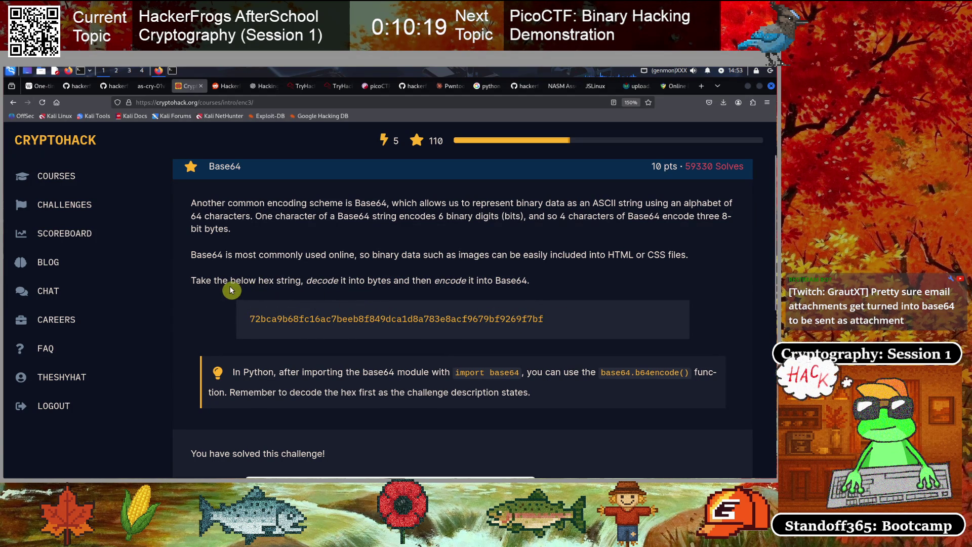
# Step: Replace the old hex_string value on line 1 of main.py with the pasted challenge hex
pyautogui.click(674, 86)
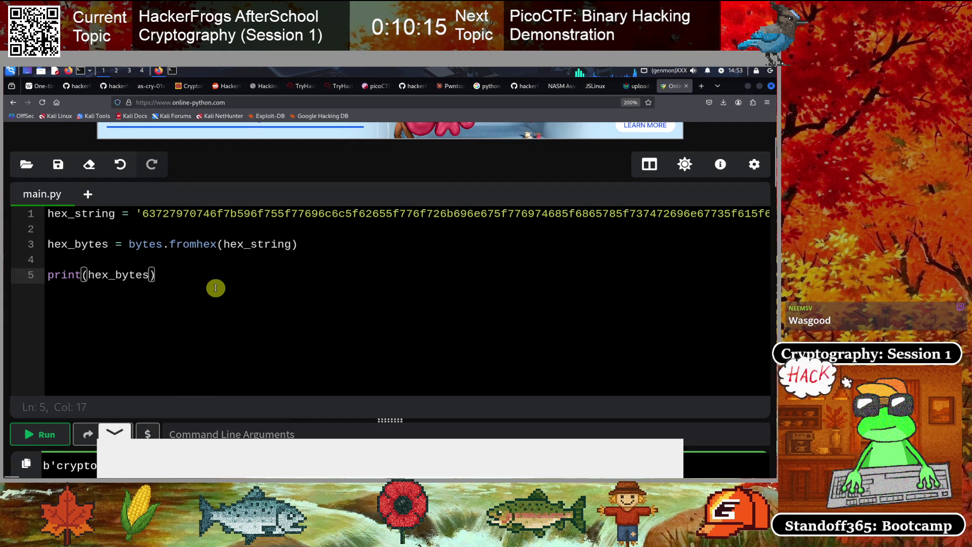
pyautogui.press('Up')
pyautogui.press('Up')
pyautogui.press('Up')
pyautogui.press('Left')
pyautogui.press('Left')
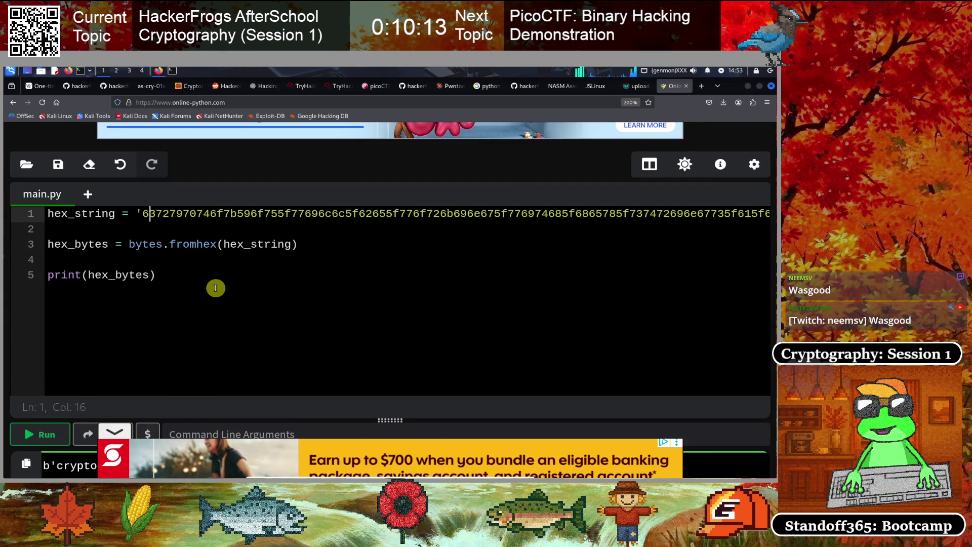
pyautogui.hotkey('shift', 'End')
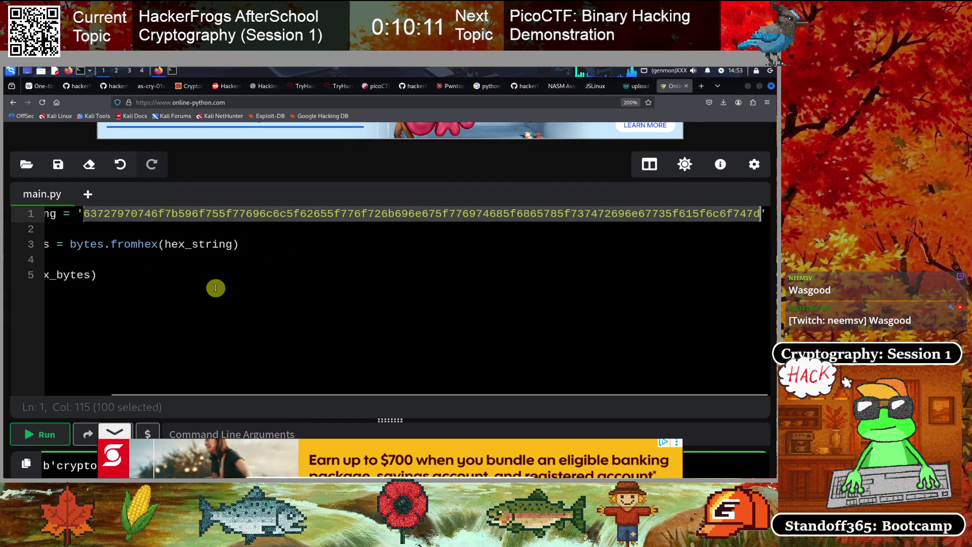
pyautogui.press('BackSpace')
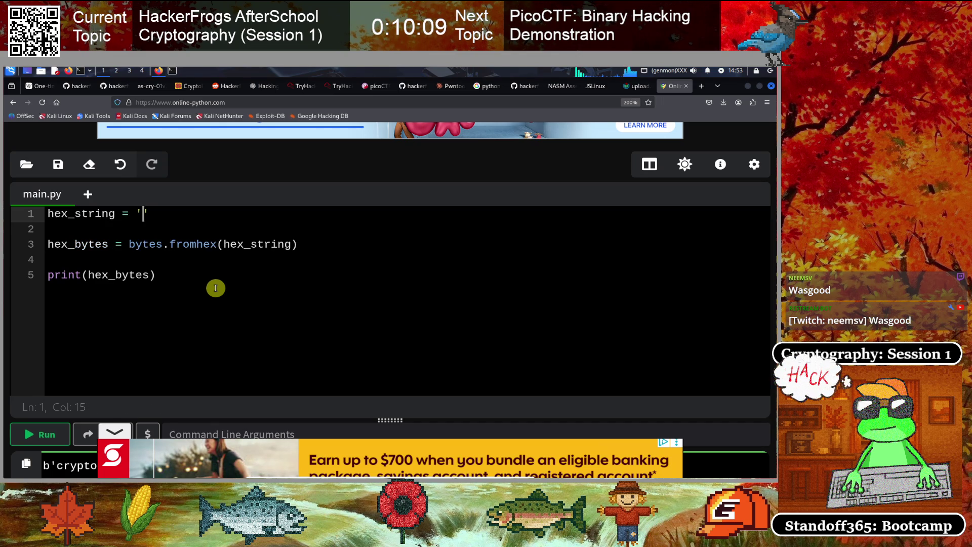
pyautogui.hotkey('ctrl', 'v')
pyautogui.press('Home')
pyautogui.press('Down')
pyautogui.press('Down')
pyautogui.press('Down')
pyautogui.press('Up')
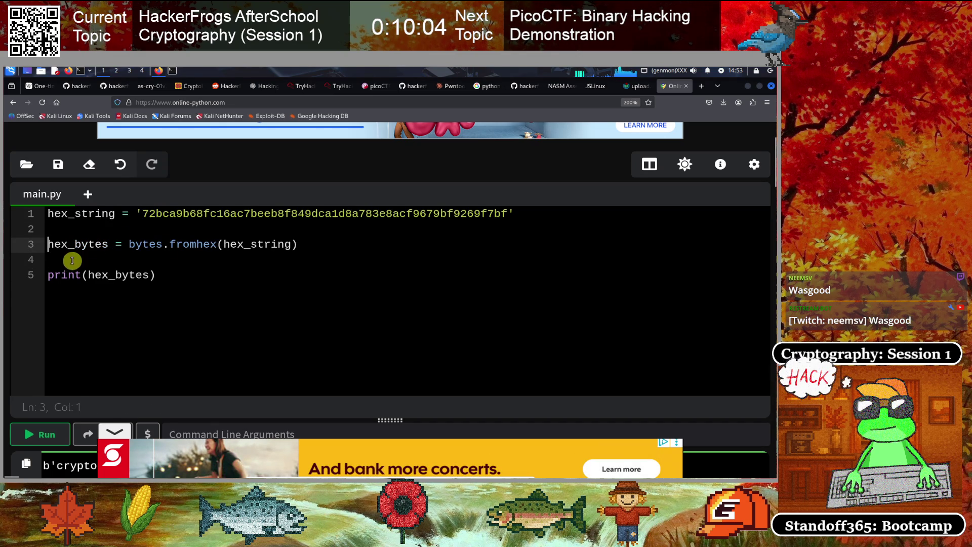
# Step: Highlight the hex string and fromhex line in main.py while explaining the code
pyautogui.click(197, 244)
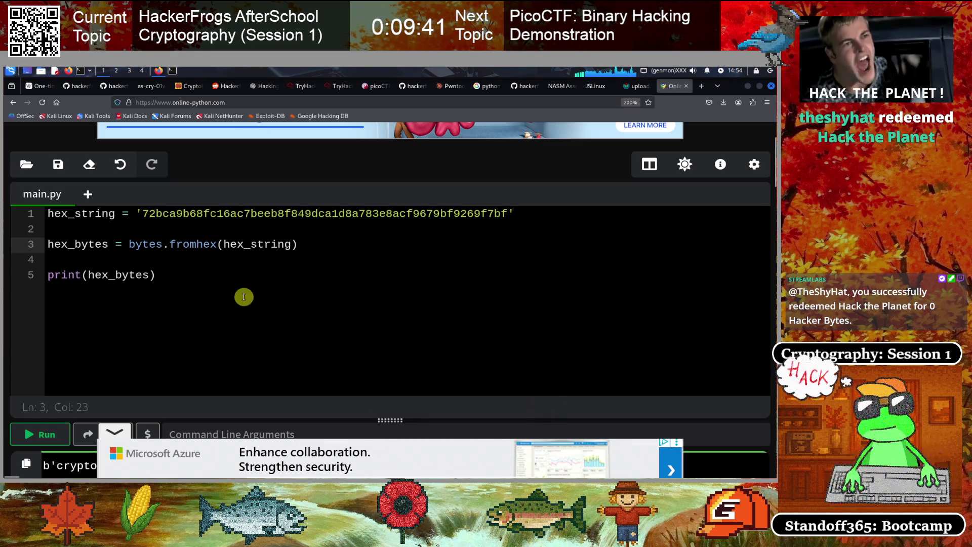
pyautogui.click(159, 259)
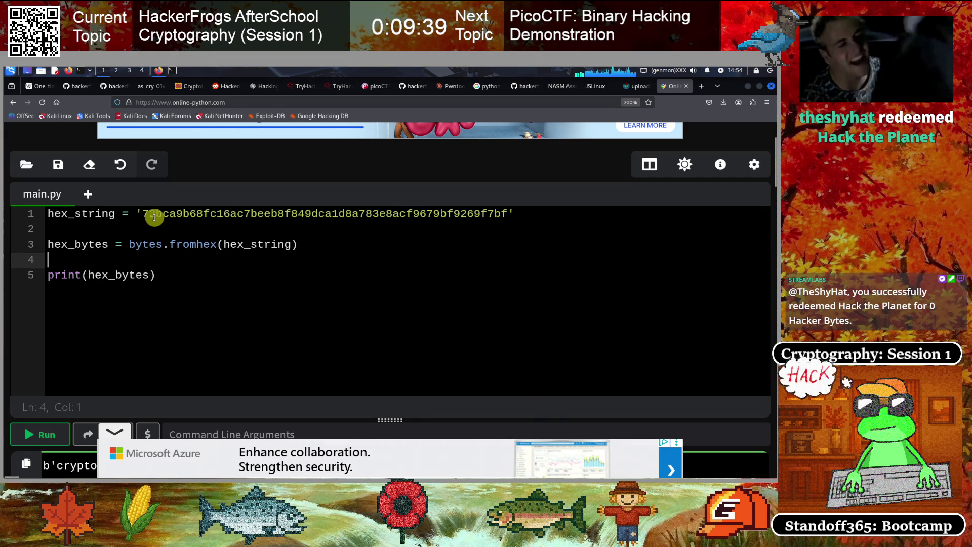
pyautogui.moveTo(143, 213); pyautogui.dragTo(208, 213)
pyautogui.click(167, 244)
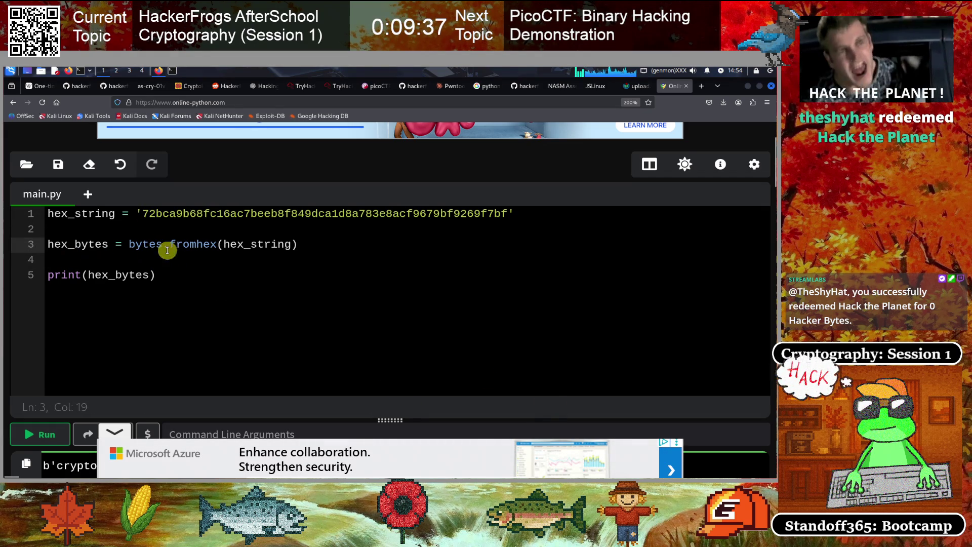
pyautogui.moveTo(142, 213); pyautogui.dragTo(467, 213)
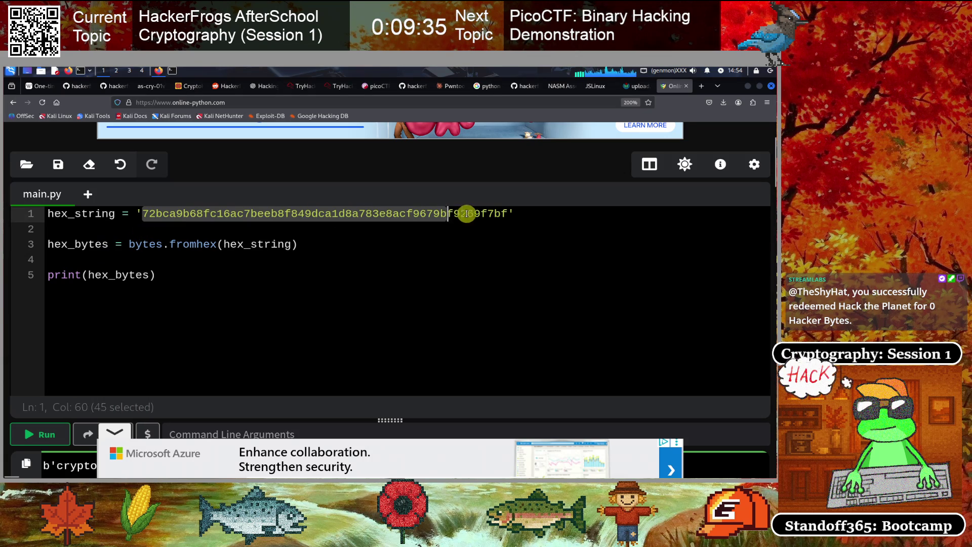
pyautogui.click(169, 244)
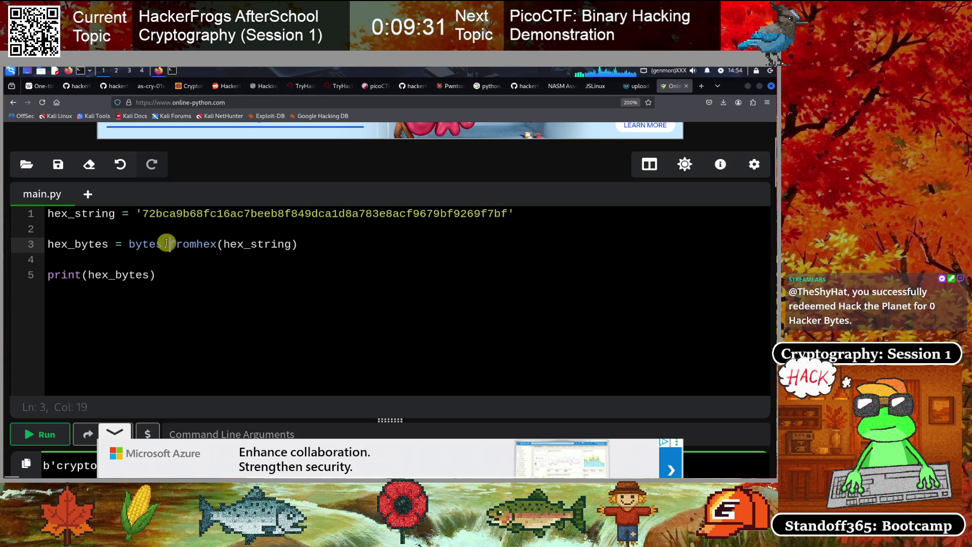
pyautogui.moveTo(152, 244); pyautogui.dragTo(282, 244)
pyautogui.click(206, 275)
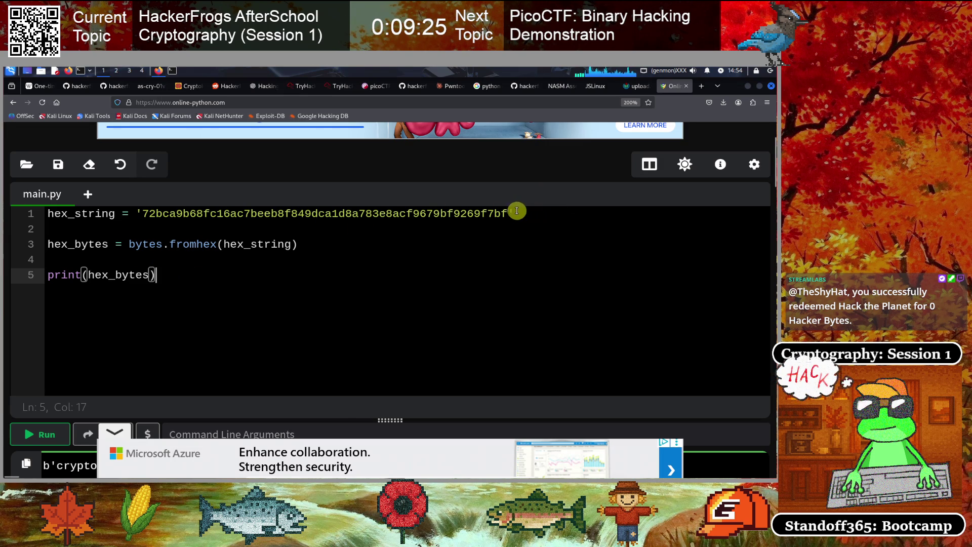
pyautogui.click(187, 86)
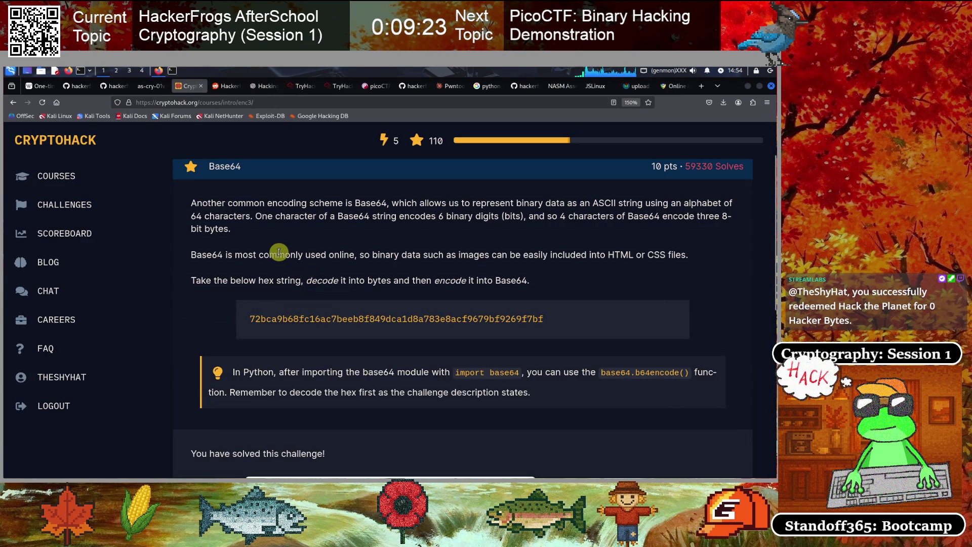
# Step: Copy 'import base64' from the challenge's Python hint box for use in the editor
pyautogui.scroll(-2, 279, 252)
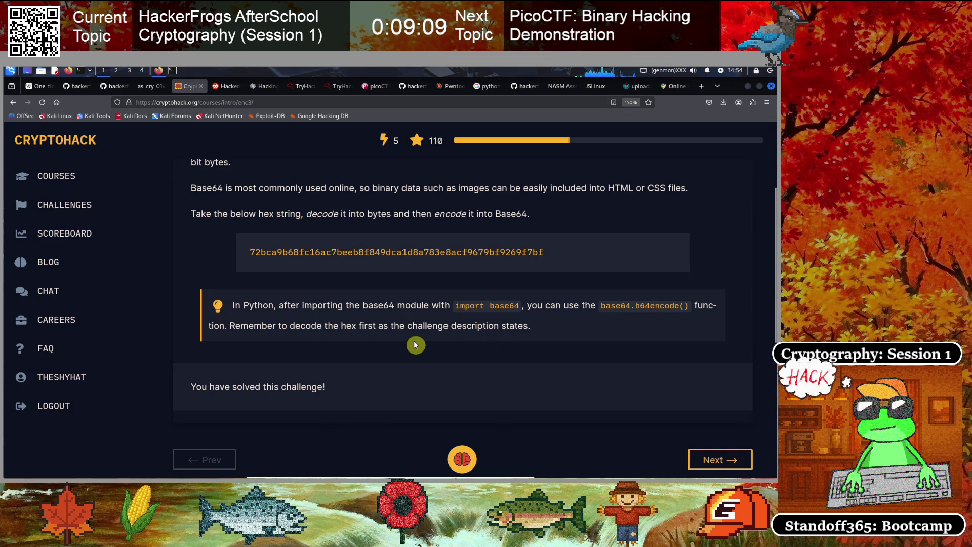
pyautogui.moveTo(457, 310); pyautogui.dragTo(522, 306)
pyautogui.hotkey('ctrl', 'c')
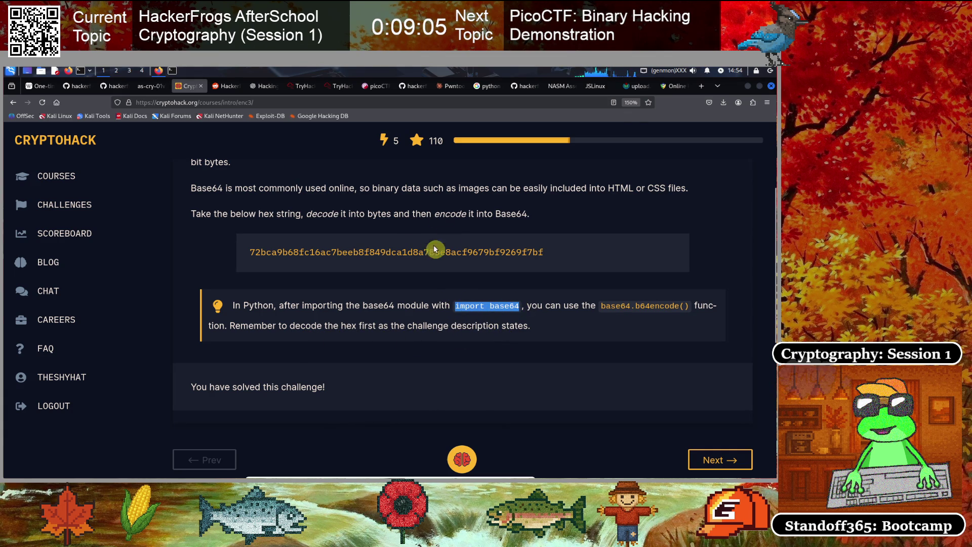
pyautogui.click(672, 86)
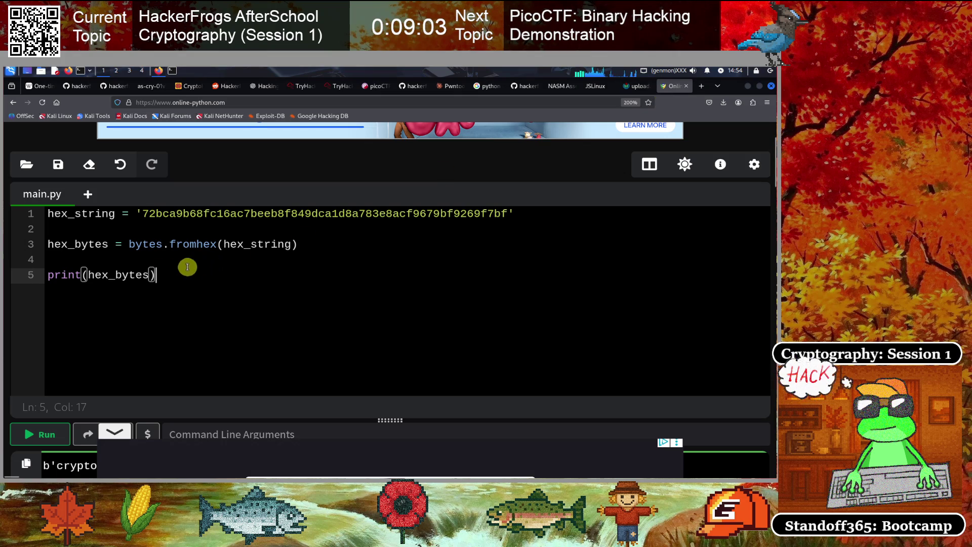
# Step: Add import base64 at the top of main.py
pyautogui.click(135, 264)
pyautogui.press('Up')
pyautogui.press('Up')
pyautogui.press('Up')
pyautogui.press('Return')
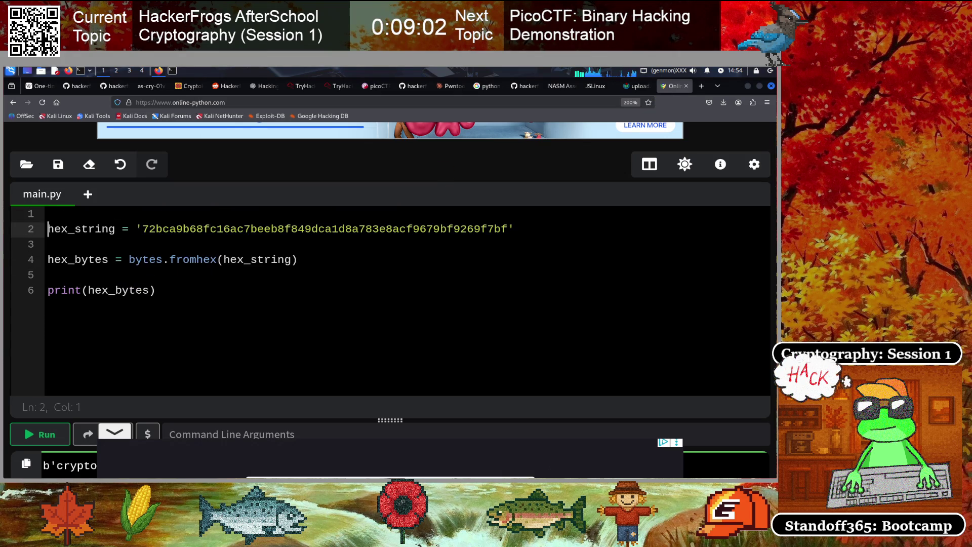
pyautogui.press('Up')
pyautogui.press('Return')
pyautogui.press('Up')
pyautogui.hotkey('ctrl', 'v')
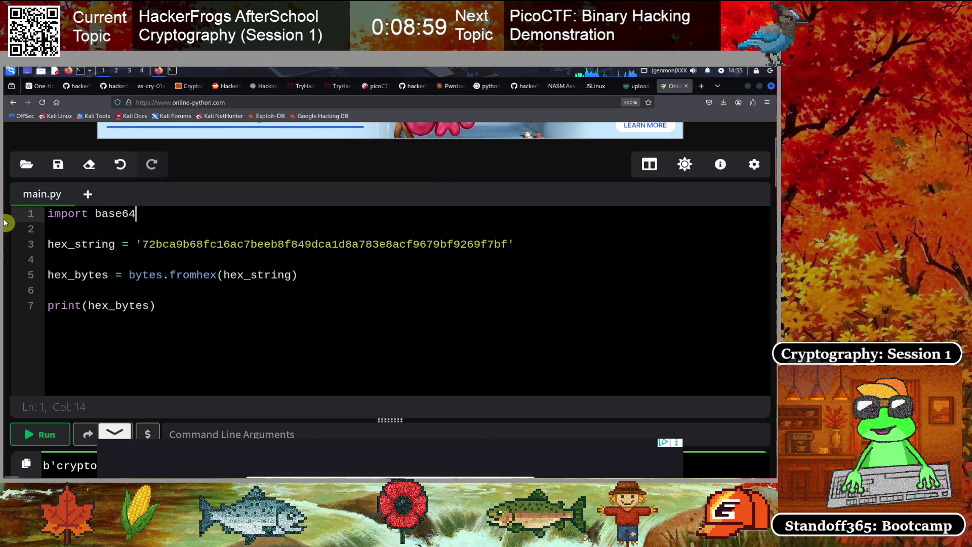
# Step: Insert blank lines after the fromhex line and start a b64_string assignment
pyautogui.click(86, 294)
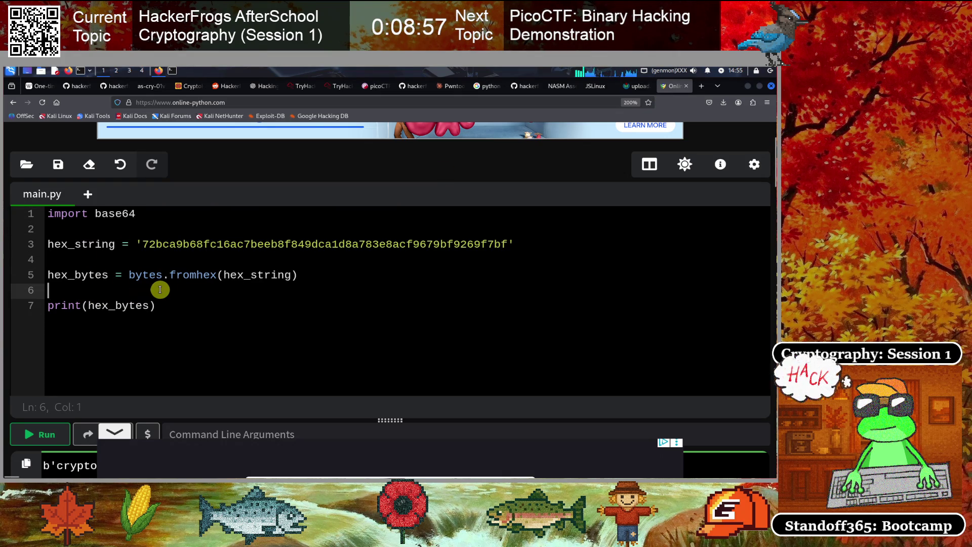
pyautogui.press('Return')
pyautogui.press('Return')
pyautogui.press('Up')
pyautogui.press('Up')
pyautogui.click(49, 305)
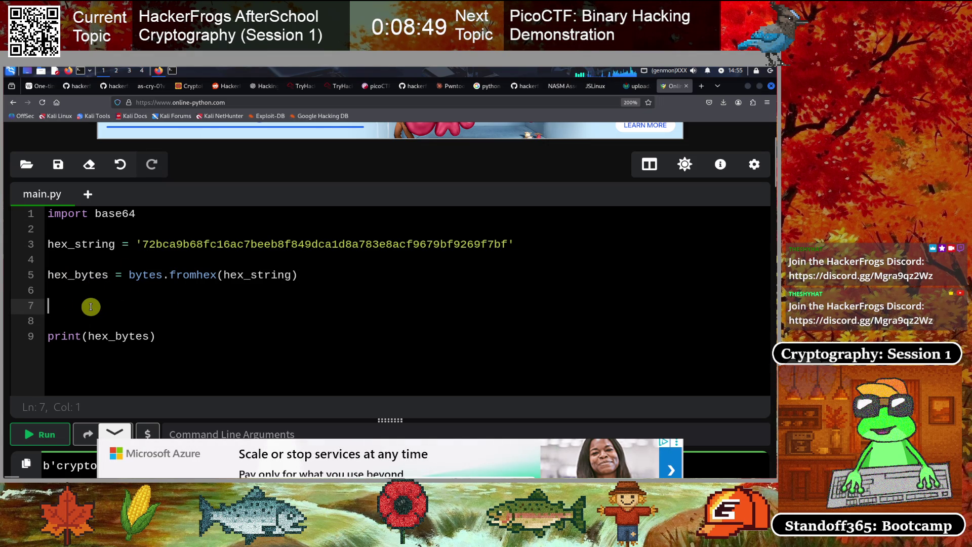
pyautogui.write('b64')
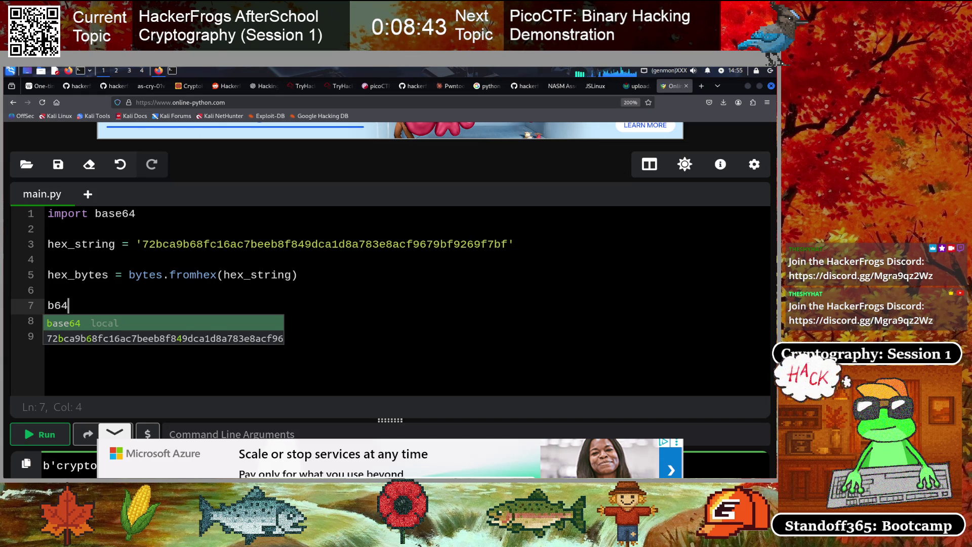
pyautogui.write('_string = ')
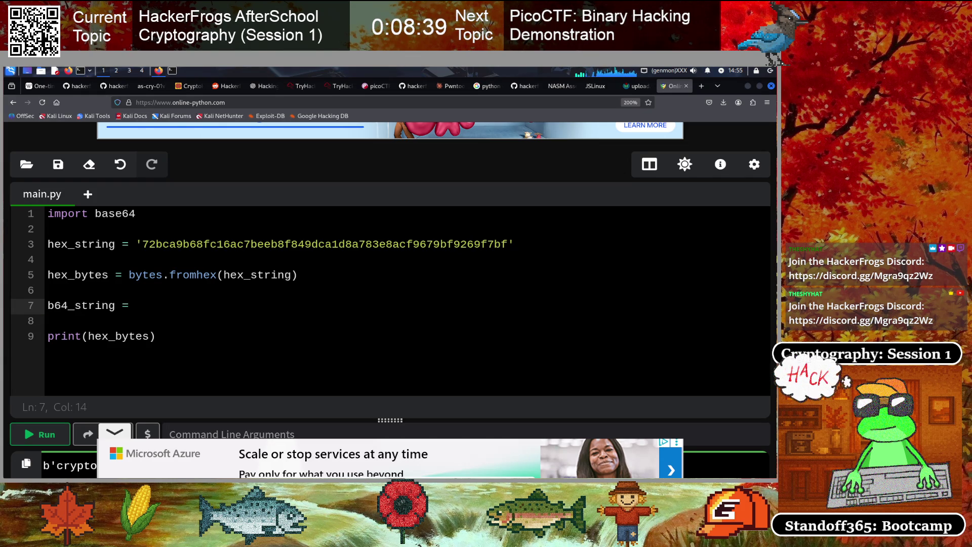
pyautogui.write('hex')
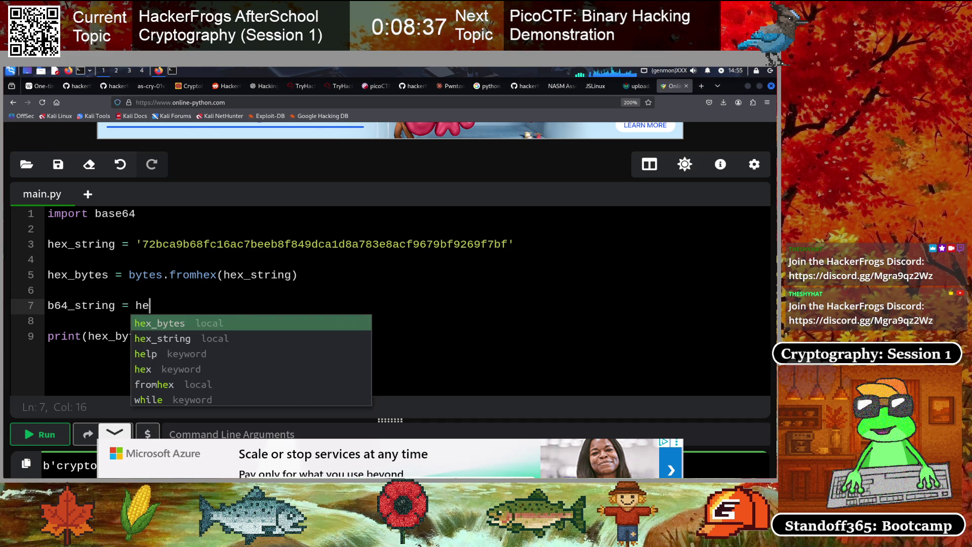
pyautogui.press('BackSpace')
pyautogui.press('BackSpace')
pyautogui.press('BackSpace')
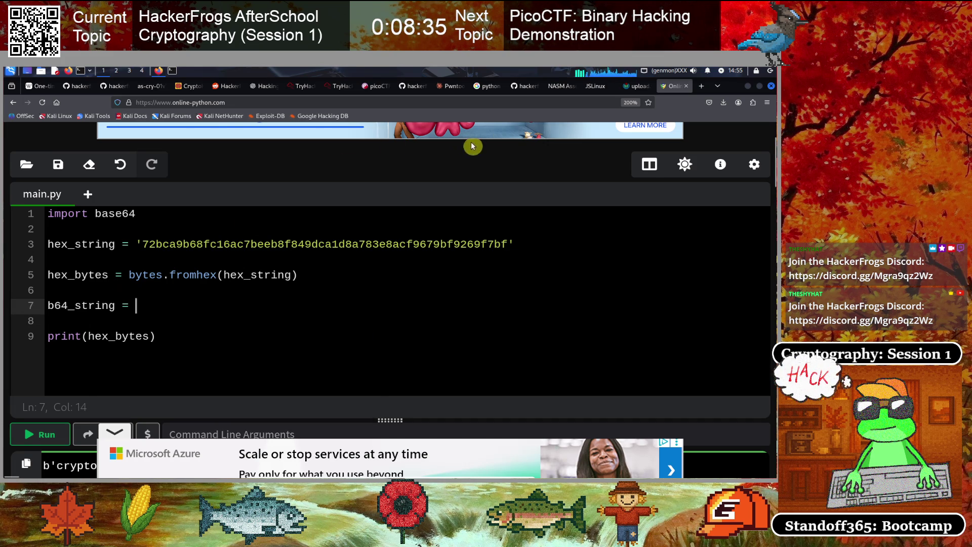
# Step: Complete b64_string = base64.b64encode(hex_bytes) using the call copied from the hint
pyautogui.click(187, 86)
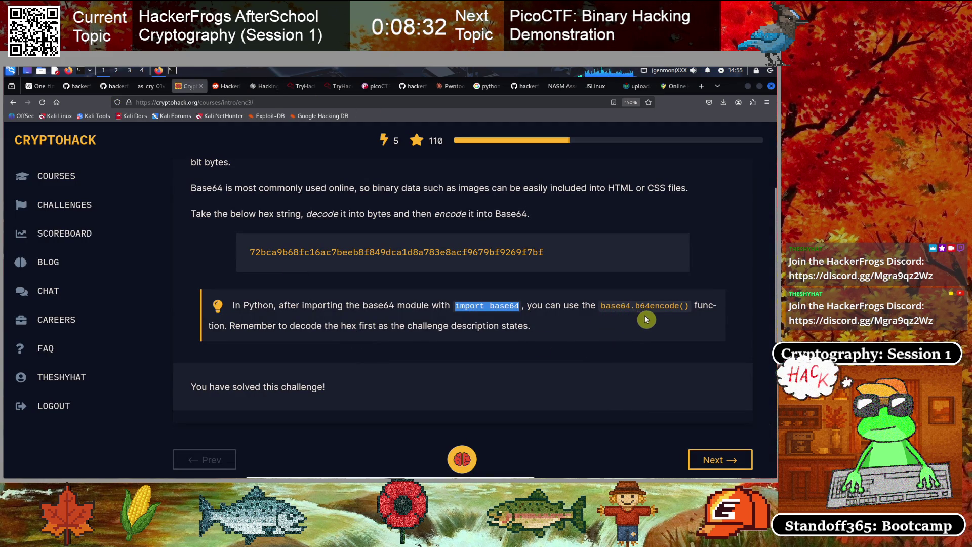
pyautogui.moveTo(687, 307); pyautogui.dragTo(612, 307)
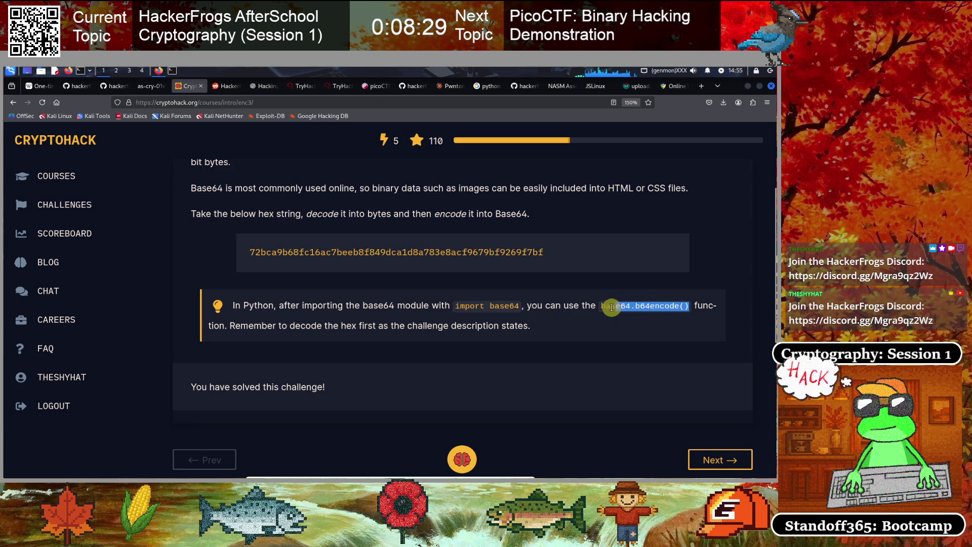
pyautogui.click(671, 86)
pyautogui.write('base64.b64encode()')
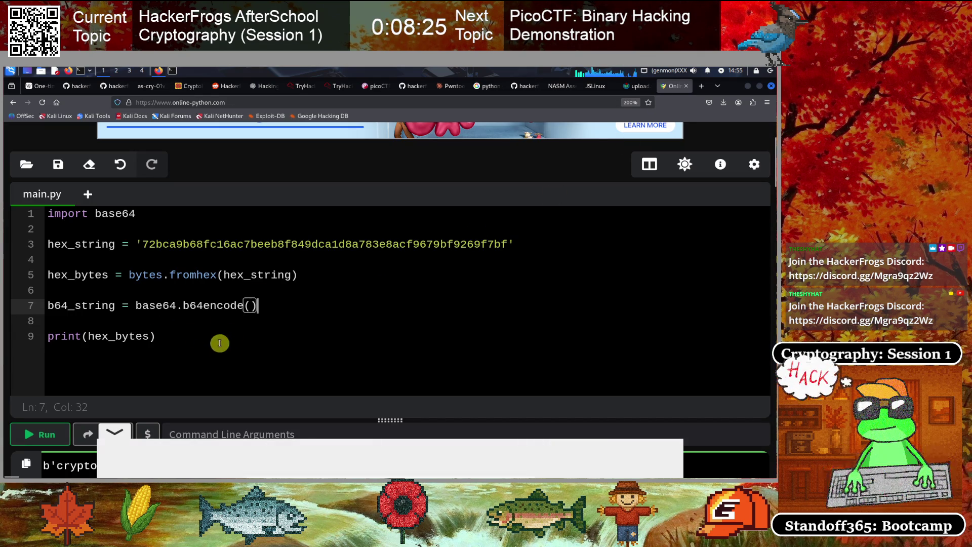
pyautogui.press('Left')
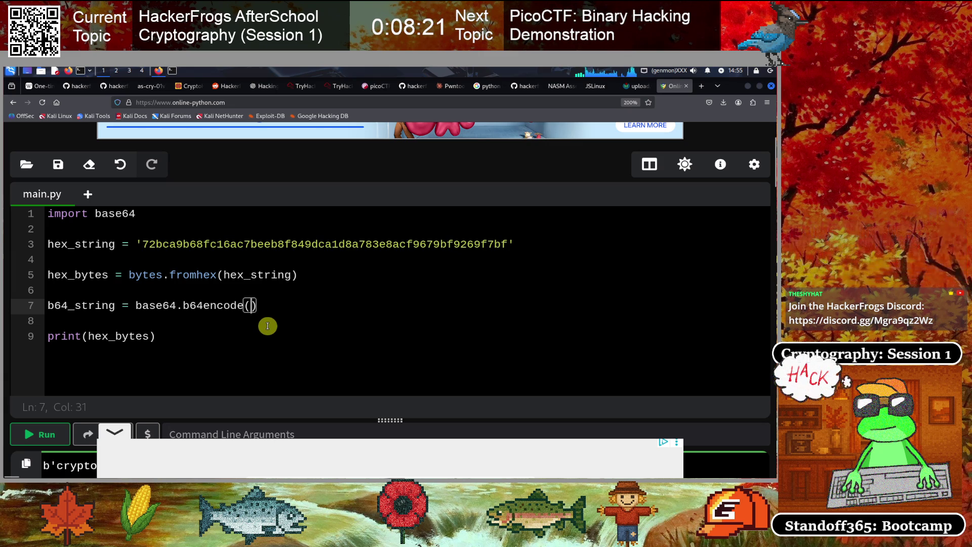
pyautogui.write('hex_b')
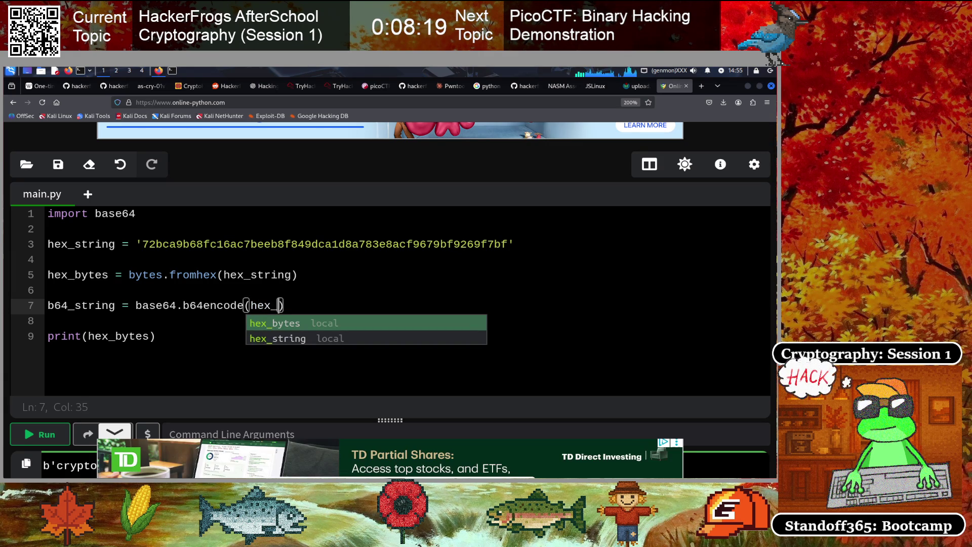
pyautogui.write('y')
pyautogui.press('Tab')
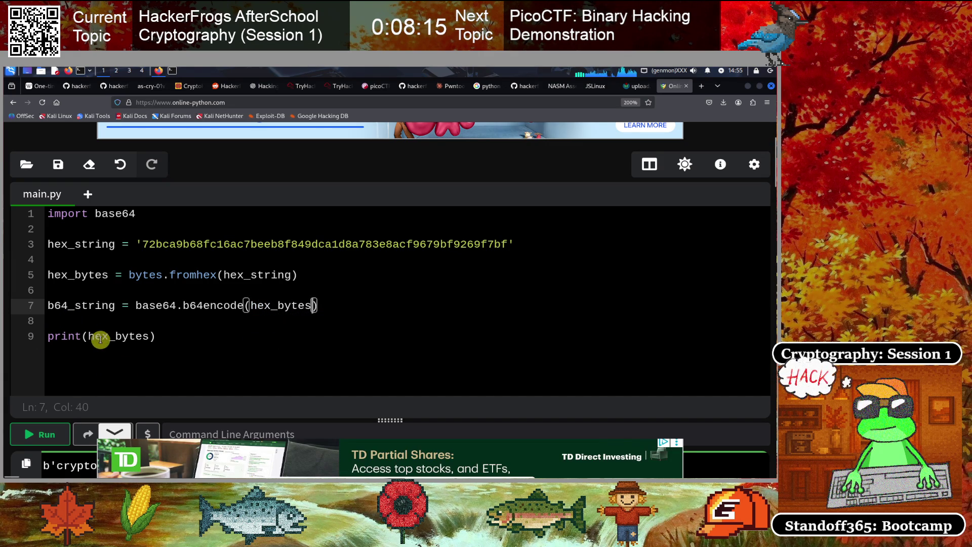
# Step: Change the final print(hex_bytes) to print(b64_string)
pyautogui.click(102, 336)
pyautogui.press('Left')
pyautogui.press('Left')
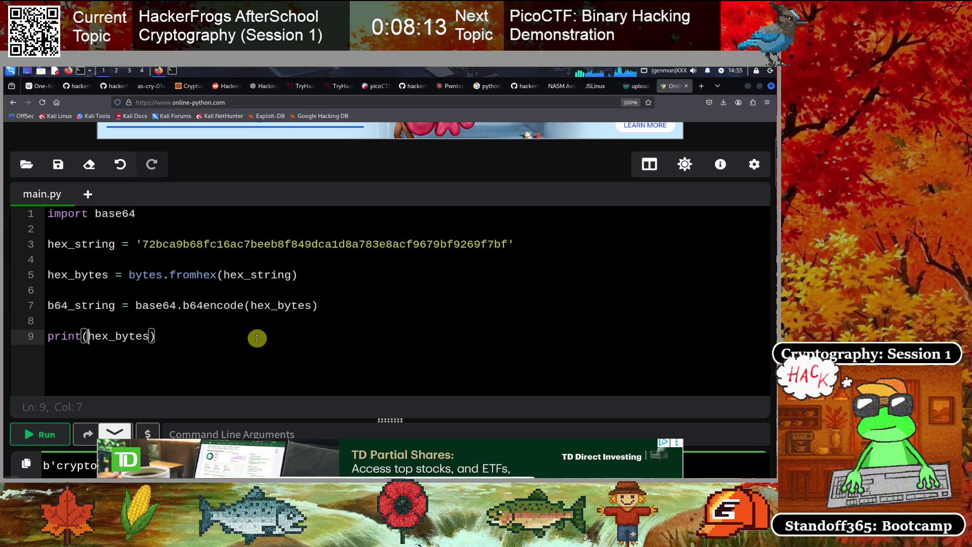
pyautogui.hotkey('shift', 'Right')
pyautogui.hotkey('shift', 'Right')
pyautogui.hotkey('shift', 'Right')
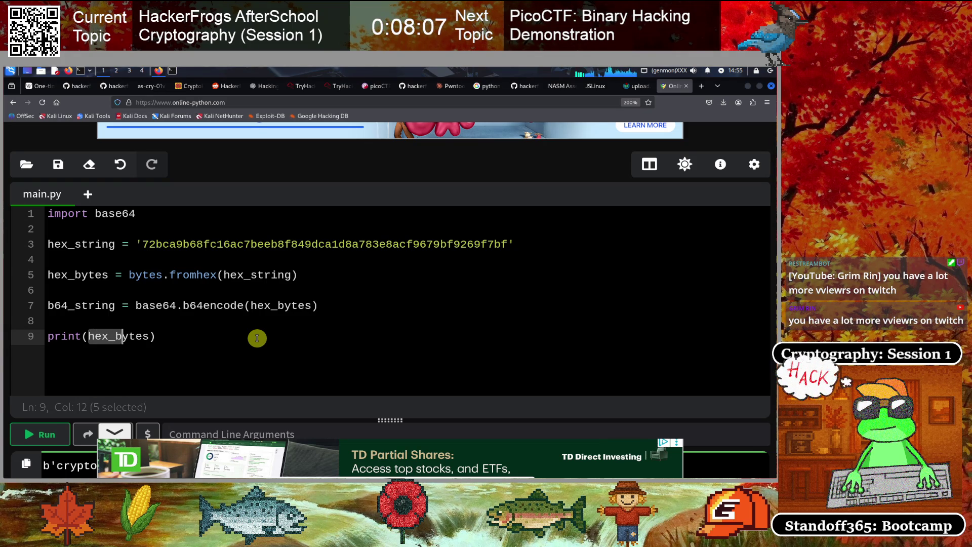
pyautogui.hotkey('shift', 'Right')
pyautogui.hotkey('shift', 'Right')
pyautogui.hotkey('shift', 'Right')
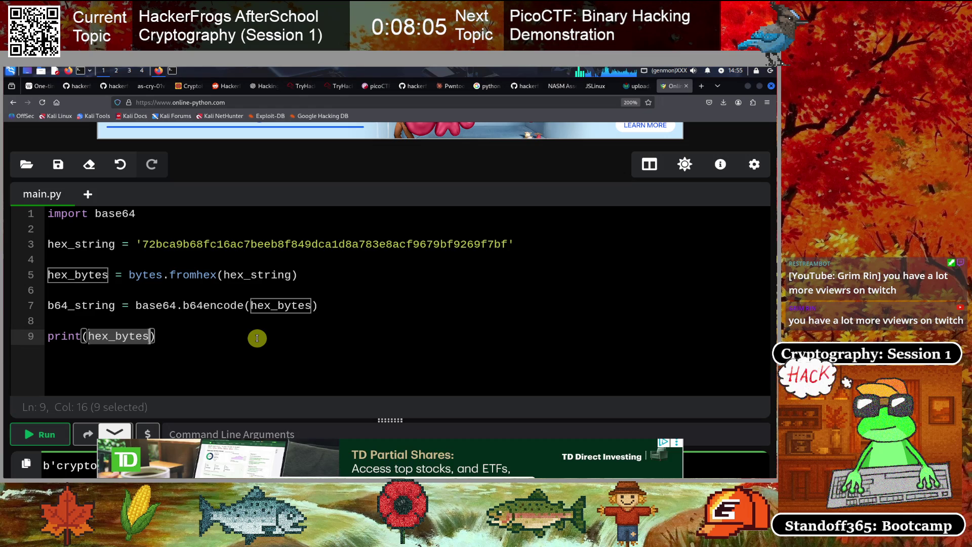
pyautogui.press('BackSpace')
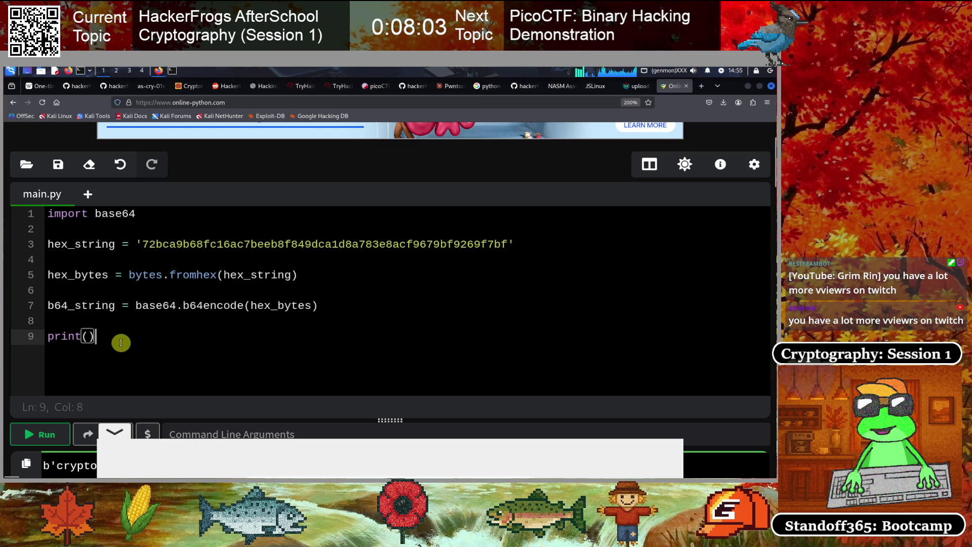
pyautogui.press('Left')
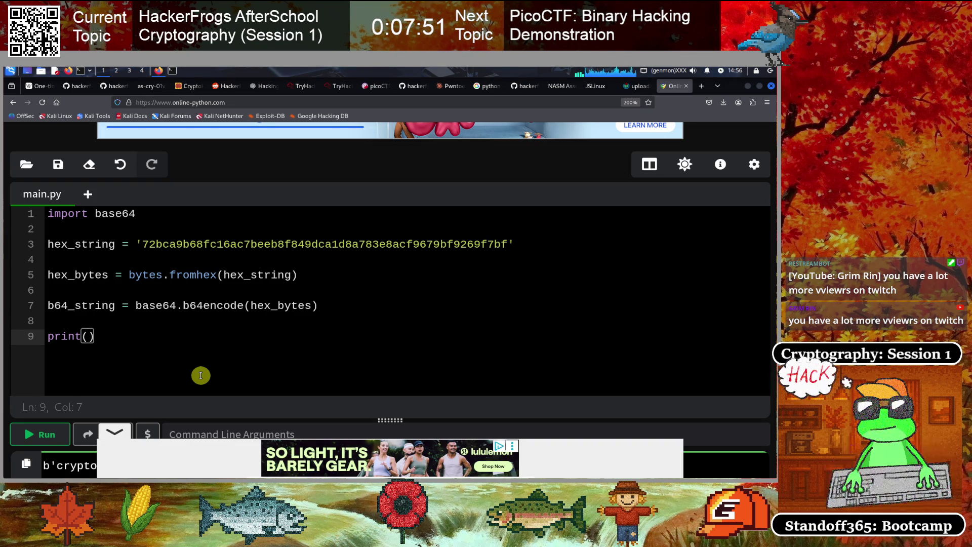
pyautogui.write('b')
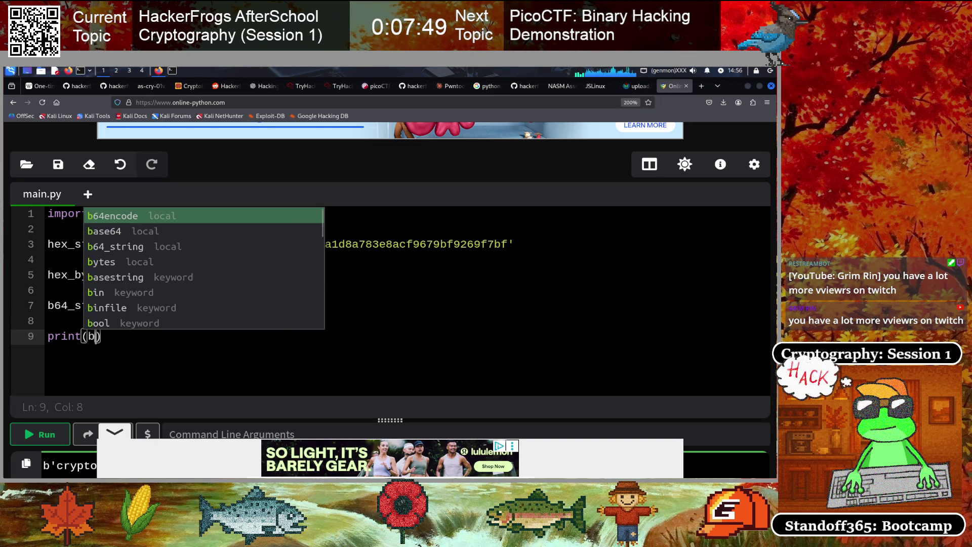
pyautogui.write('64_string)')
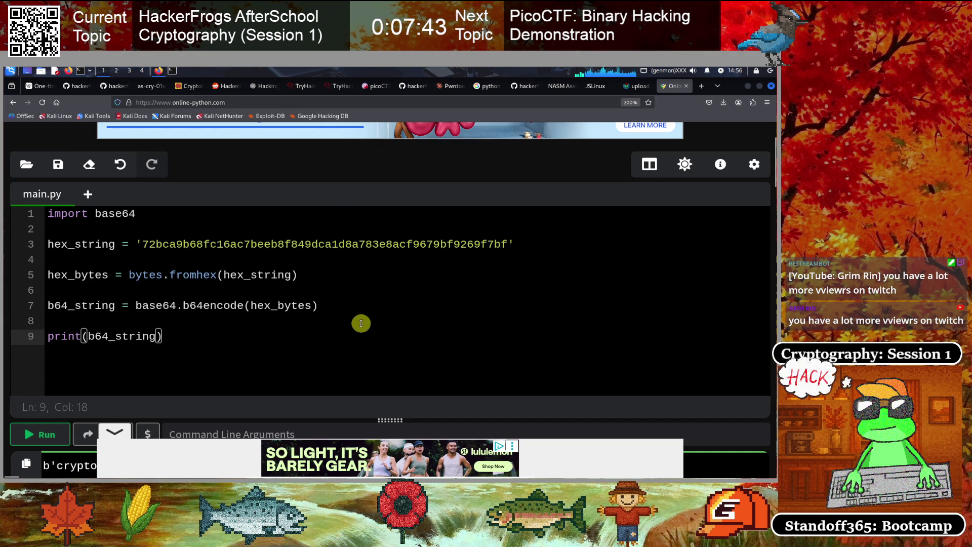
# Step: Run main.py and highlight the printed flag crypto/Base+64+Encoding+is+Web+Safe/ in the output
pyautogui.hotkey('ctrl', 'Return')
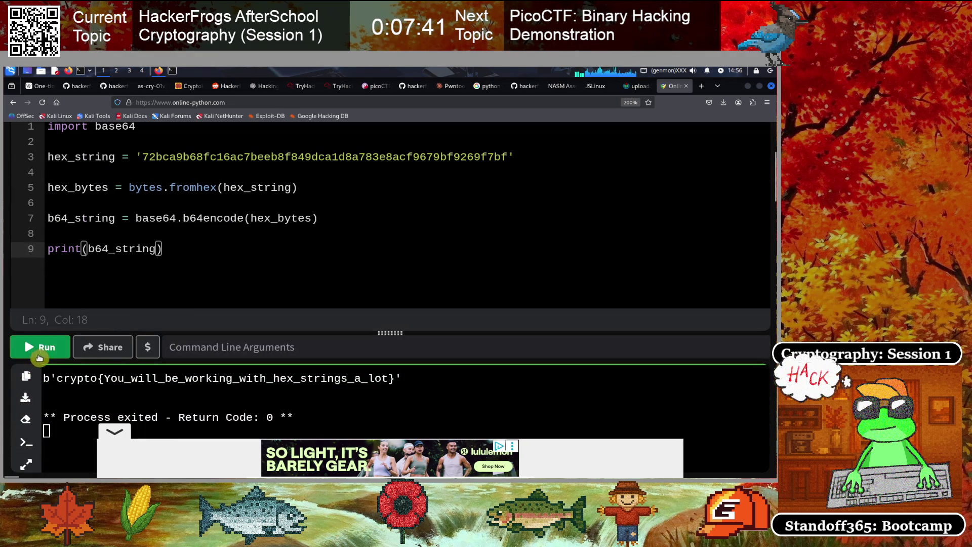
pyautogui.click(39, 357)
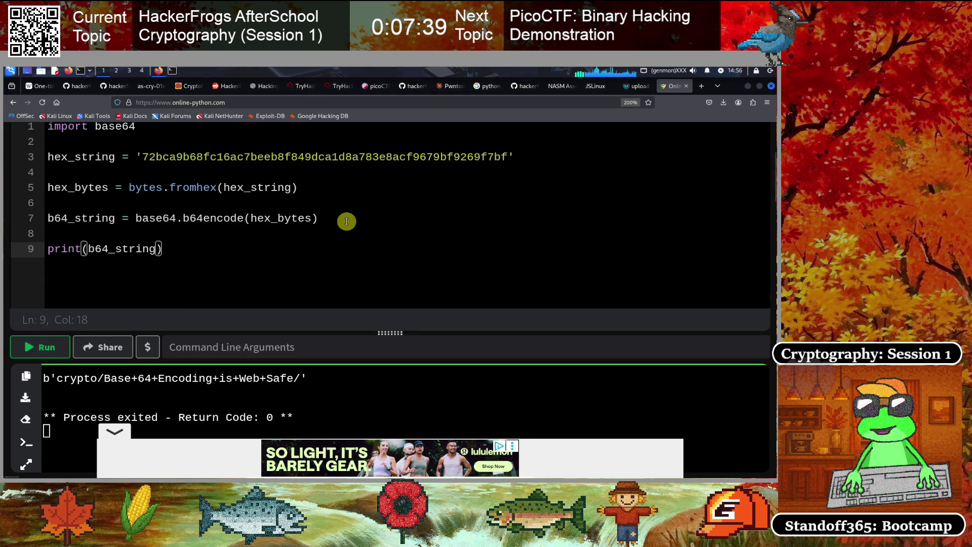
pyautogui.scroll(-2, 346, 221)
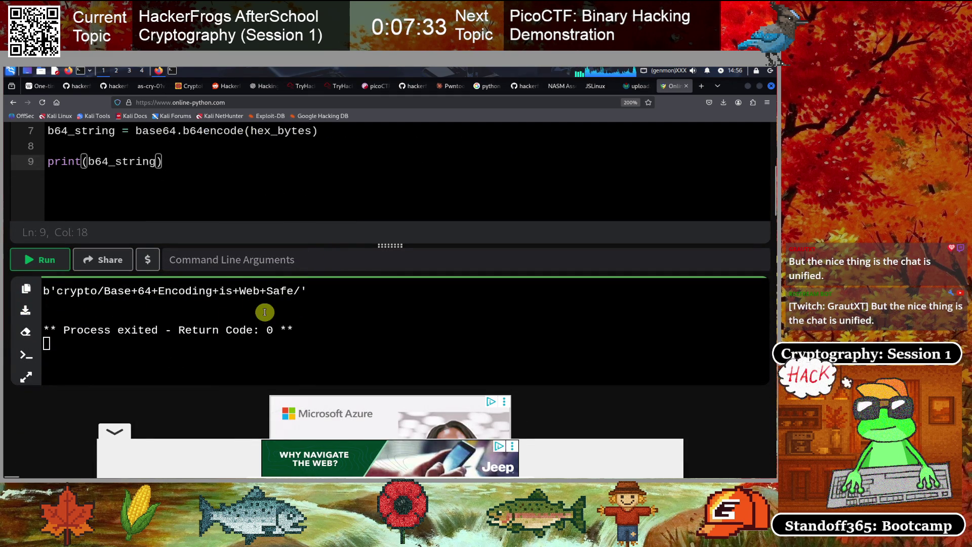
pyautogui.moveTo(57, 290); pyautogui.dragTo(299, 292)
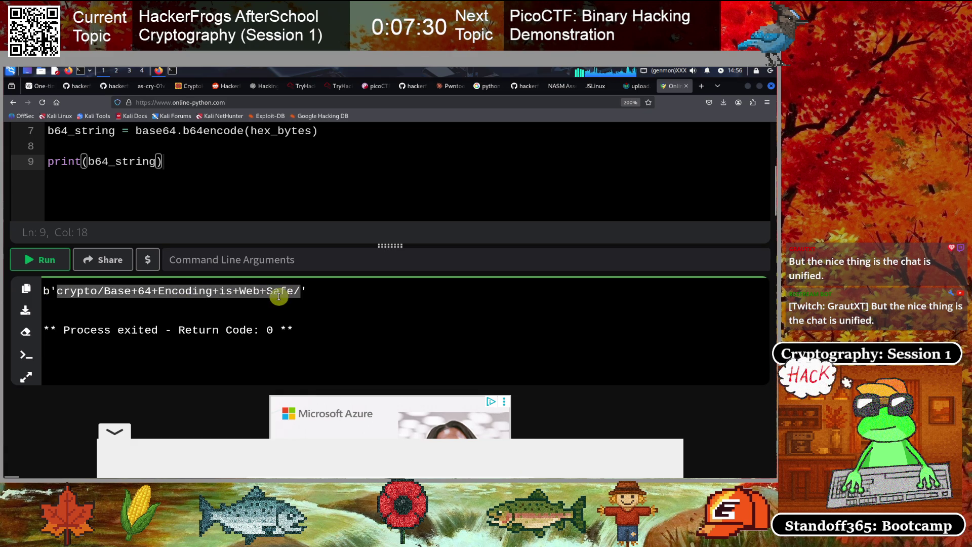
pyautogui.click(278, 297)
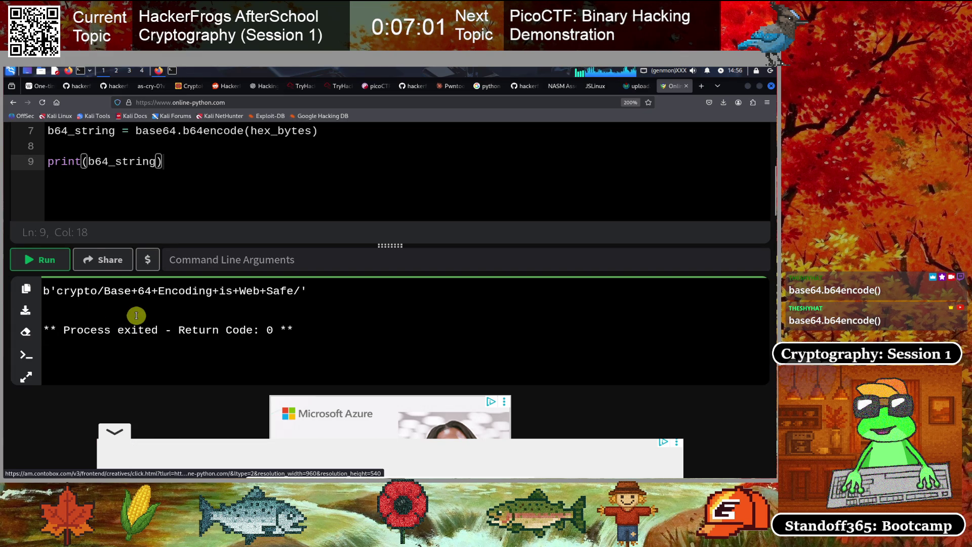
pyautogui.scroll(5, 152, 276)
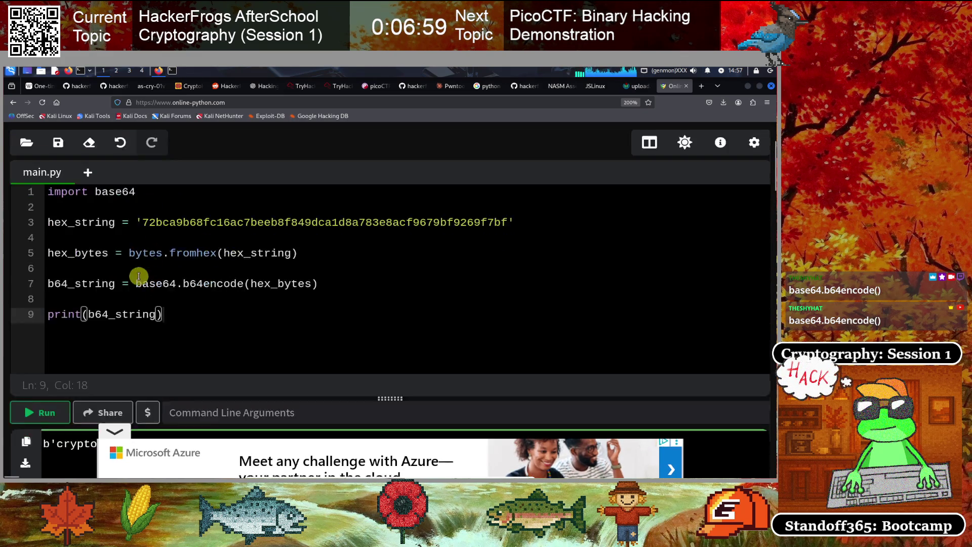
# Step: In the GitHub session notes, scroll to Challenge 5 and highlight its Base64 solution code
pyautogui.click(148, 86)
pyautogui.click(113, 86)
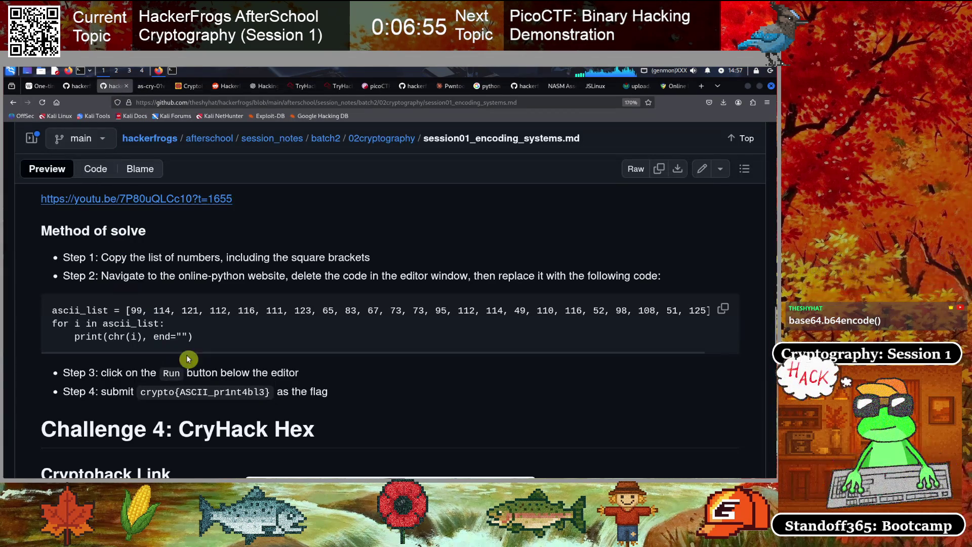
pyautogui.scroll(-3, 193, 365)
pyautogui.scroll(-8, 185, 347)
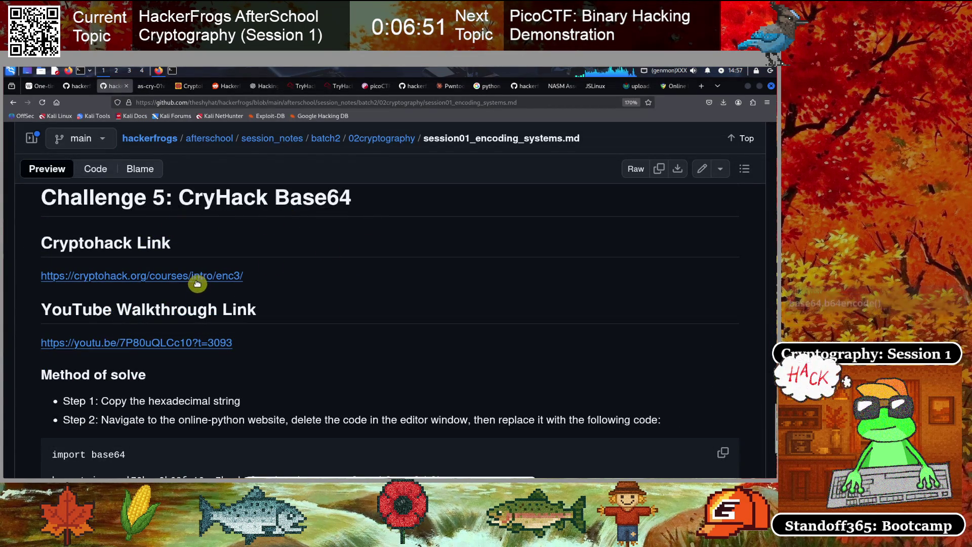
pyautogui.scroll(-3, 193, 299)
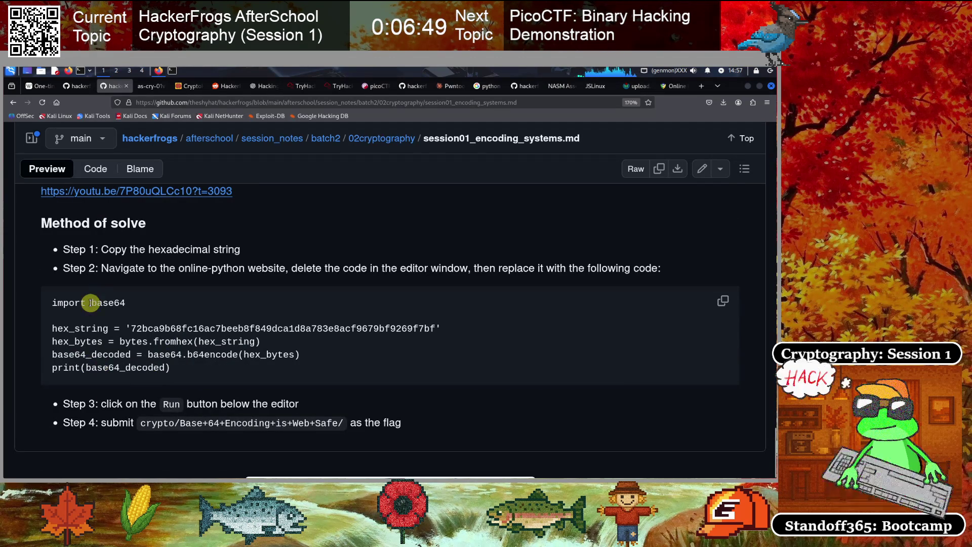
pyautogui.moveTo(183, 366); pyautogui.dragTo(52, 303)
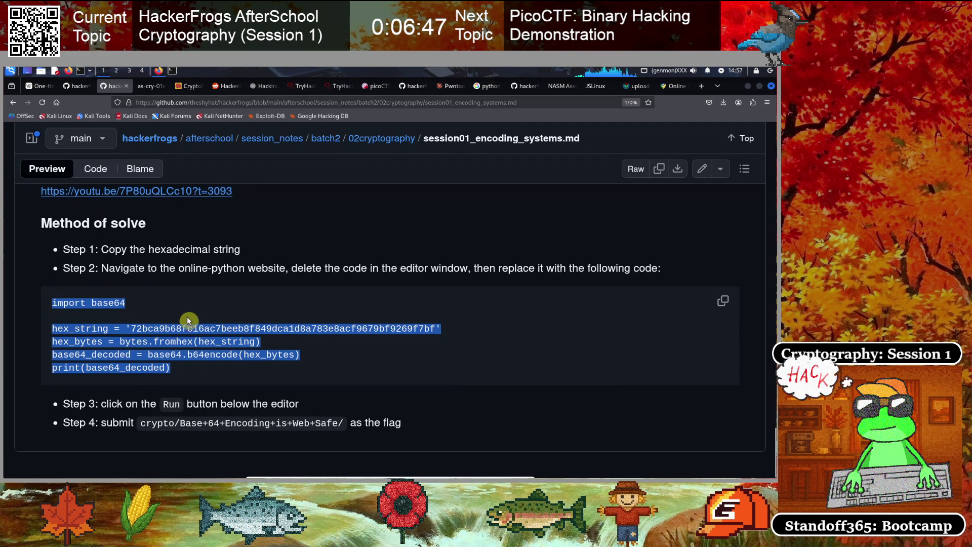
# Step: Select the notes page address, then return to the CryptoHack Base64 challenge
pyautogui.click(196, 103)
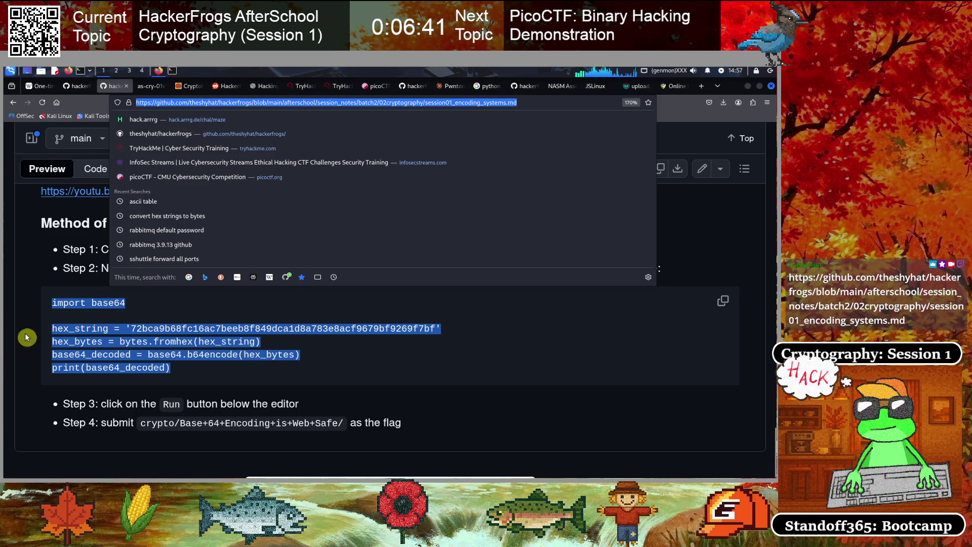
pyautogui.click(55, 378)
pyautogui.scroll(1, 73, 324)
pyautogui.scroll(6, 73, 310)
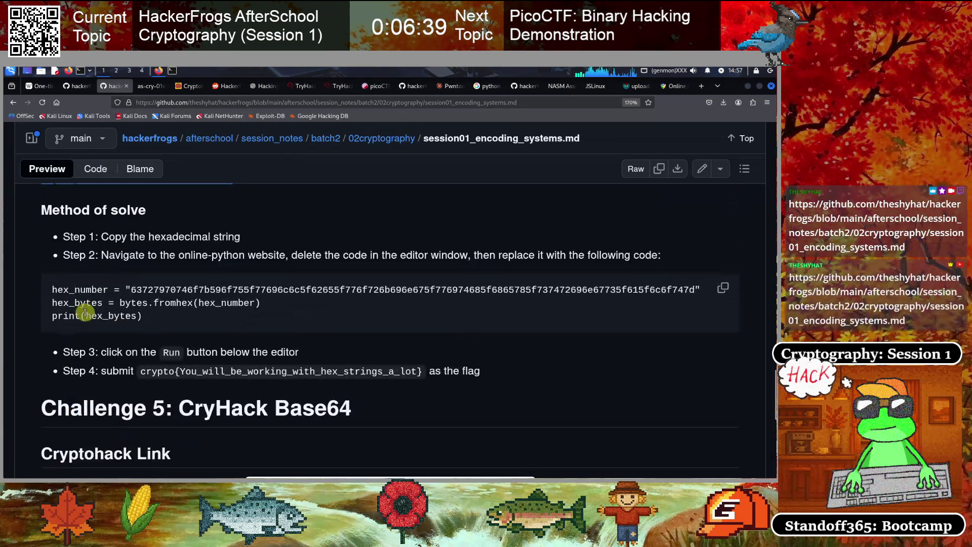
pyautogui.click(189, 89)
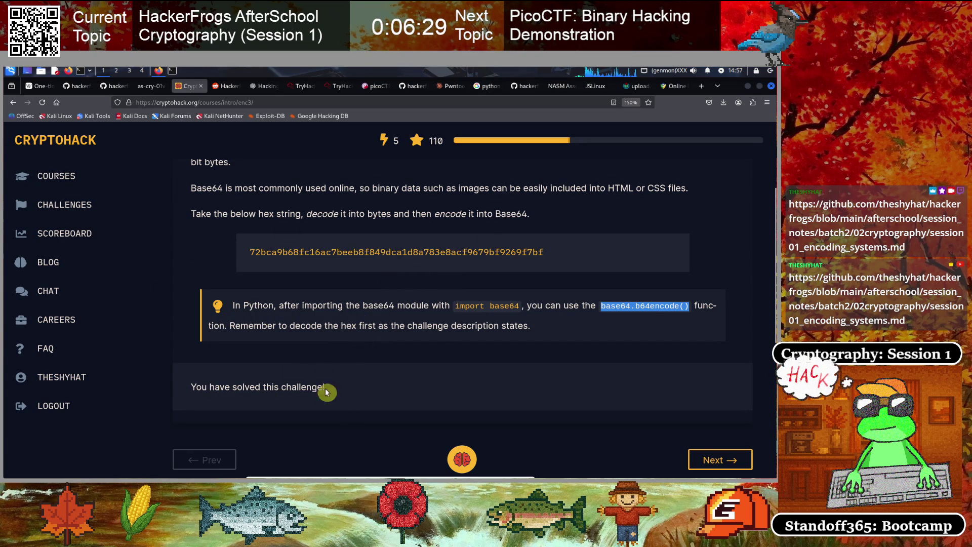
# Step: Scroll to the top of the solved Base64 challenge (10 pts, 59330 solves) and check its title
pyautogui.scroll(3, 314, 384)
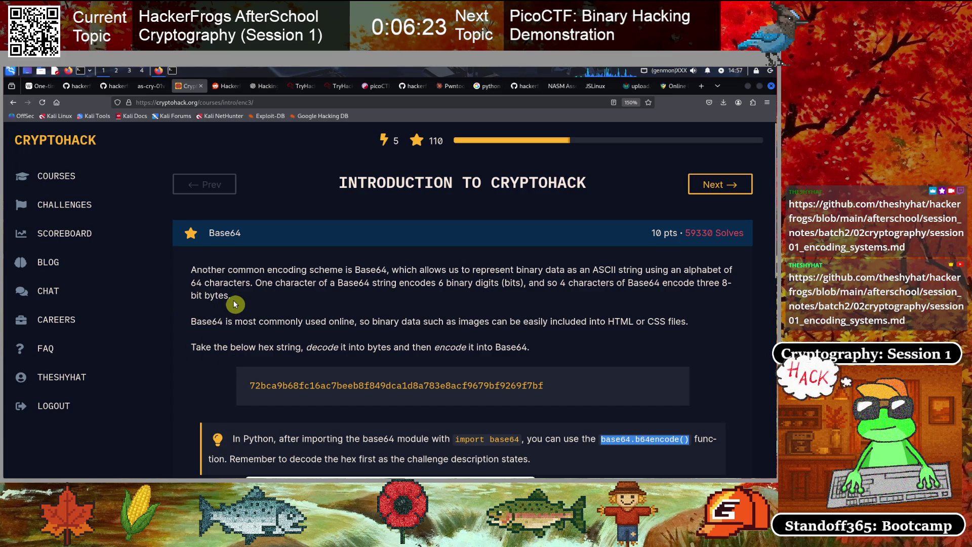
pyautogui.doubleClick(215, 232)
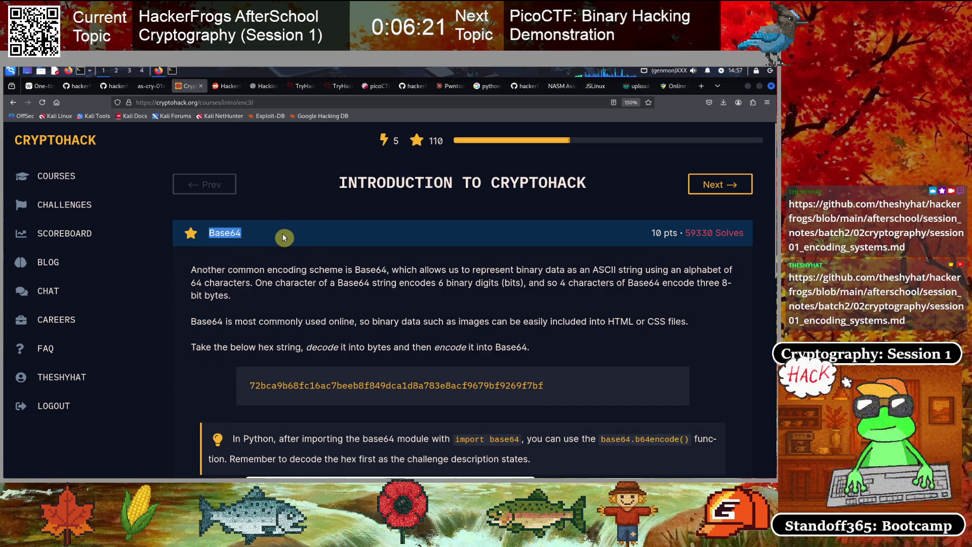
pyautogui.click(242, 309)
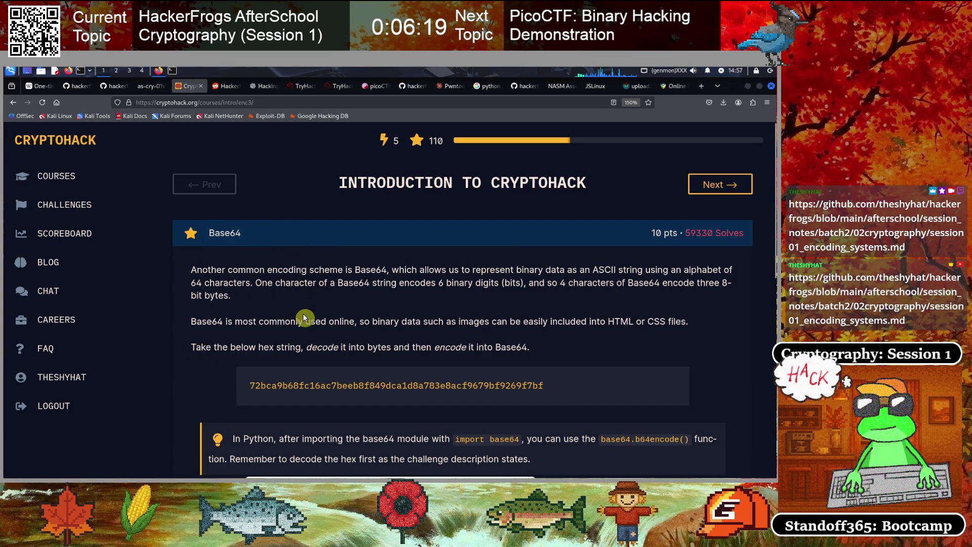
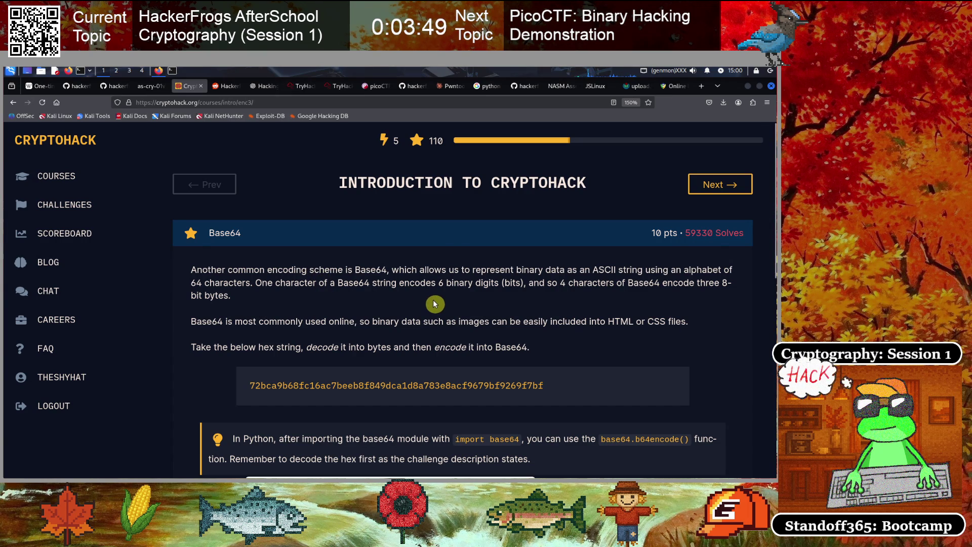
# Step: Scroll CryptoHack to check the Base64 solved message, then switch to the workshop slides PDF
pyautogui.scroll(-2, 434, 303)
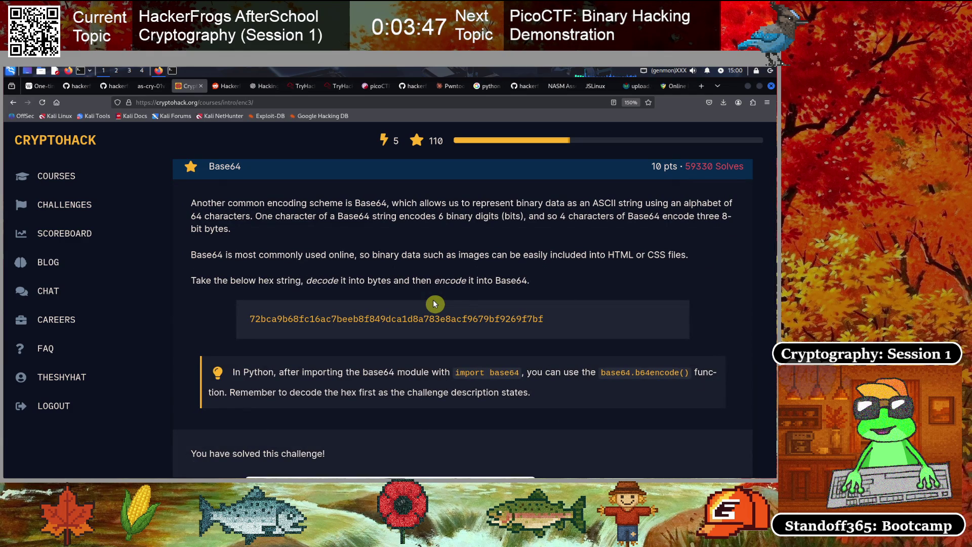
pyautogui.scroll(-2, 434, 304)
pyautogui.scroll(4, 434, 303)
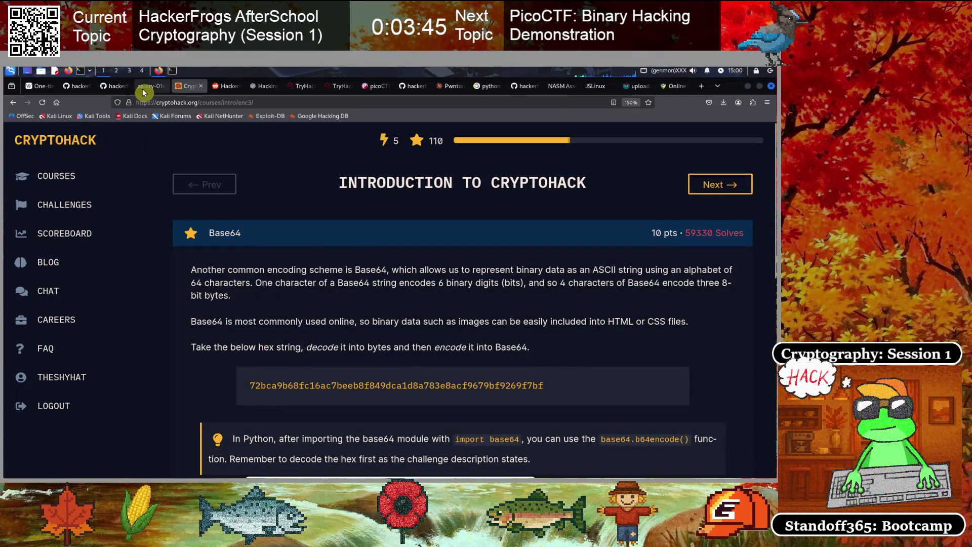
pyautogui.click(147, 86)
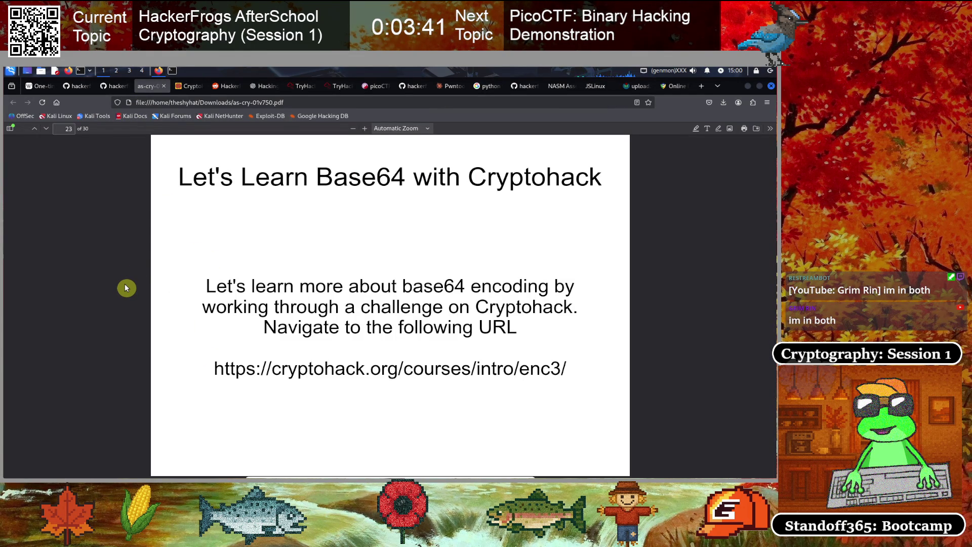
# Step: Step through the Summary, Encoding, ASCII, Hexadecimal and Base64 slides to 'What's Next?' on page 29
pyautogui.press('Right')
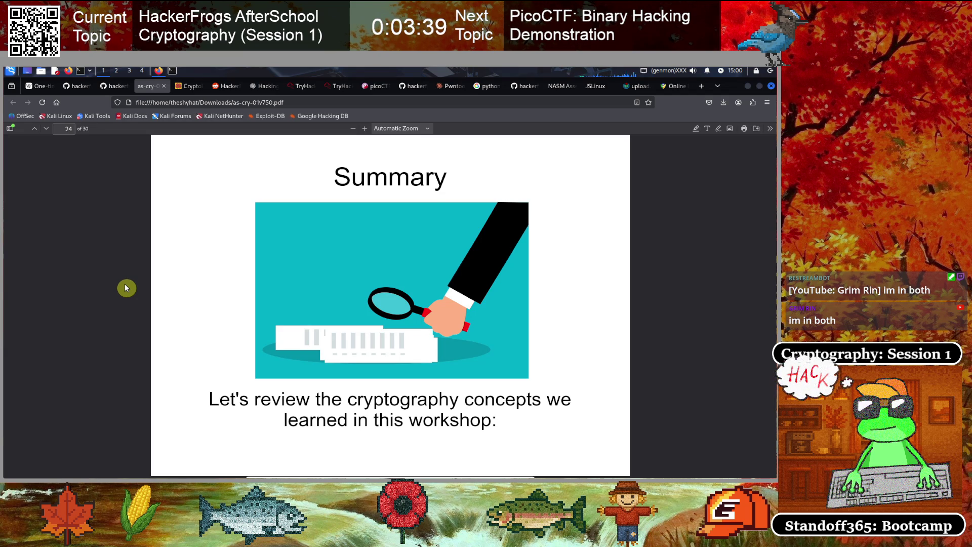
pyautogui.press('Right')
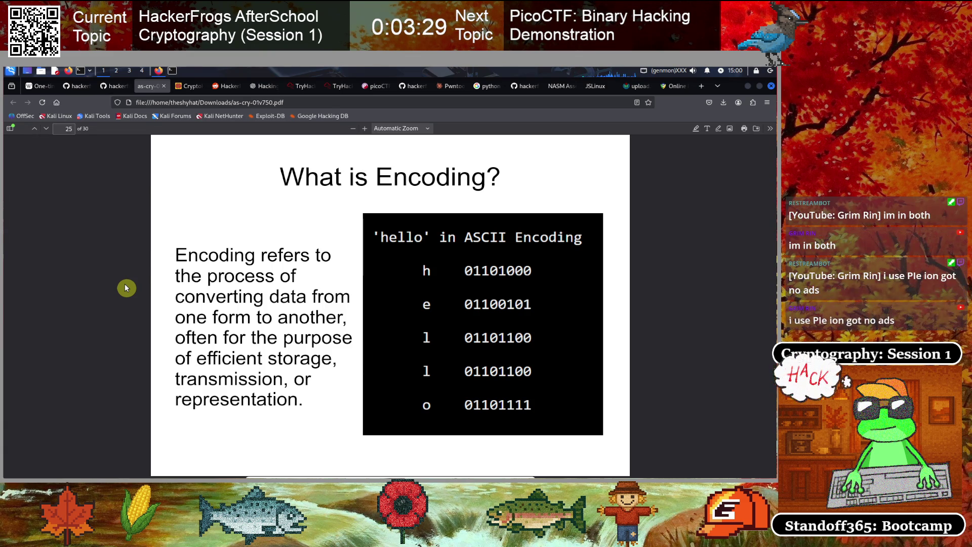
pyautogui.press('Right')
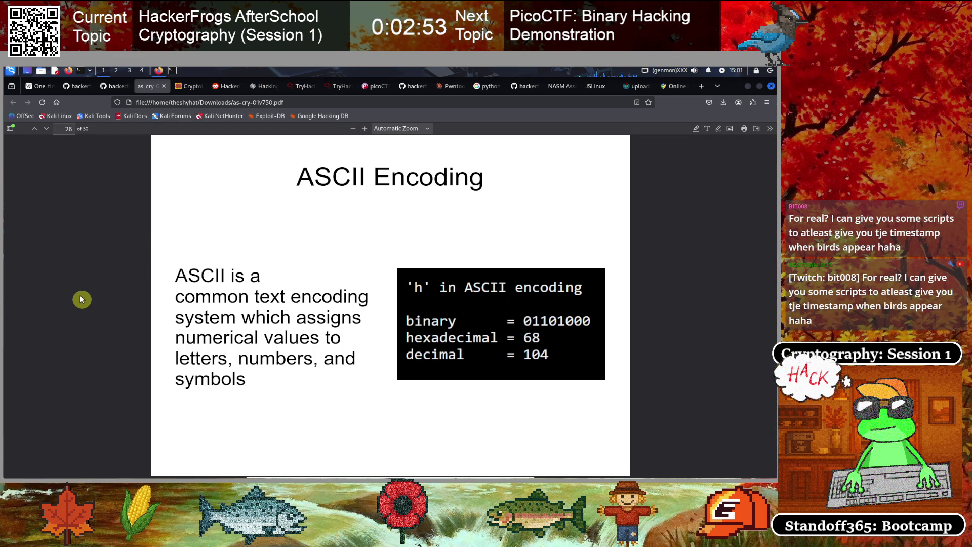
pyautogui.press('Right')
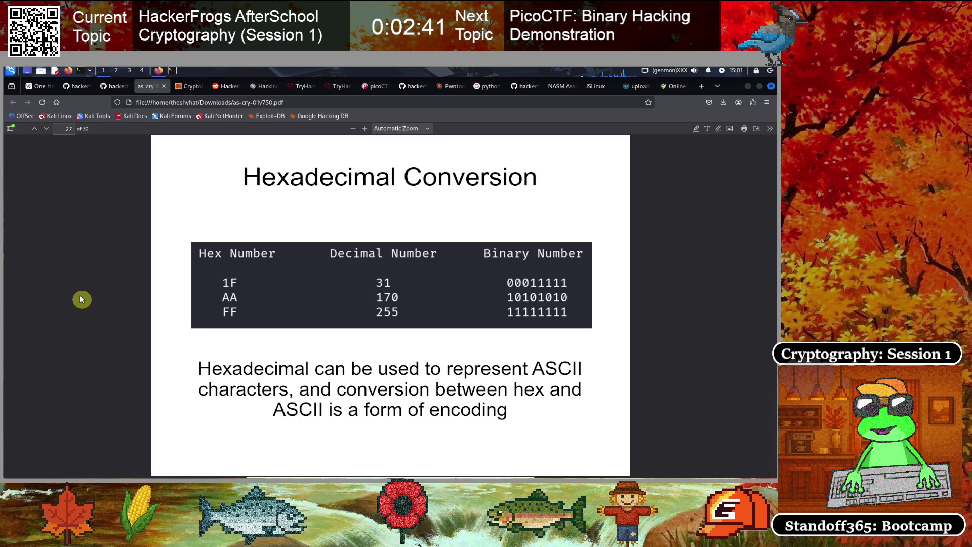
pyautogui.press('Right')
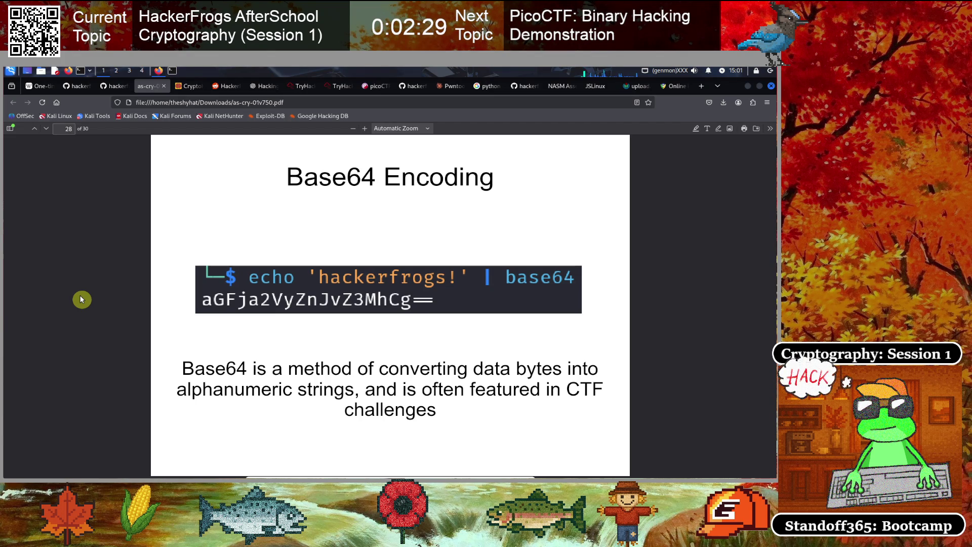
pyautogui.press('Right')
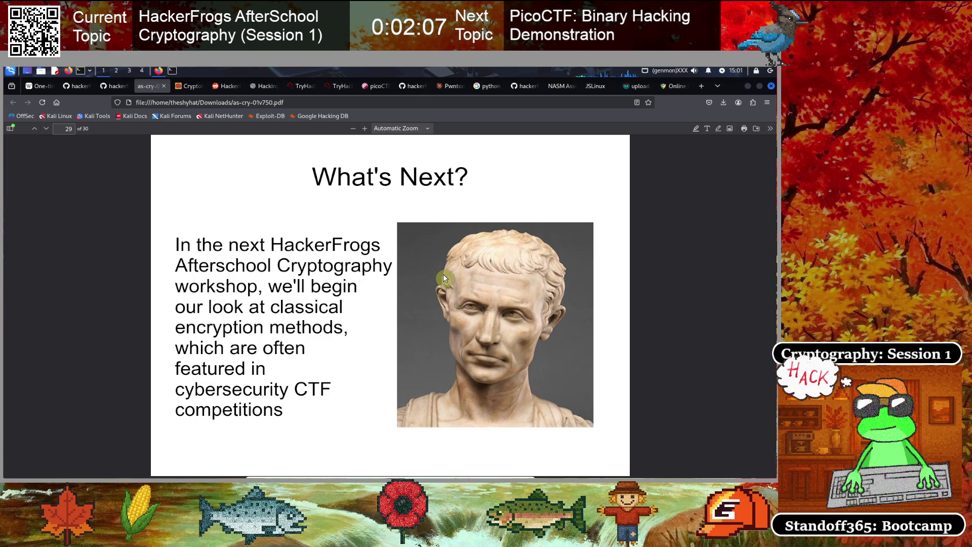
pyautogui.moveTo(390, 478)
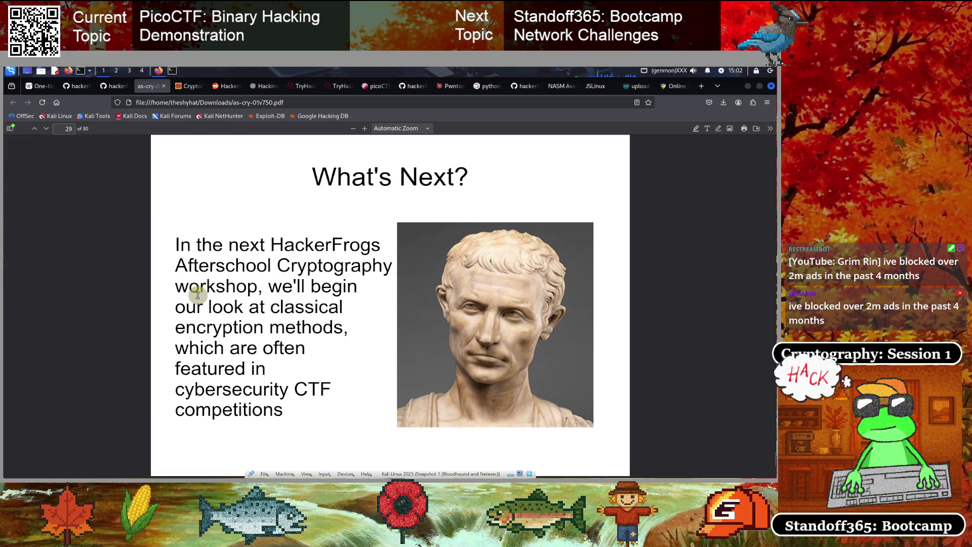
pyautogui.click(163, 85)
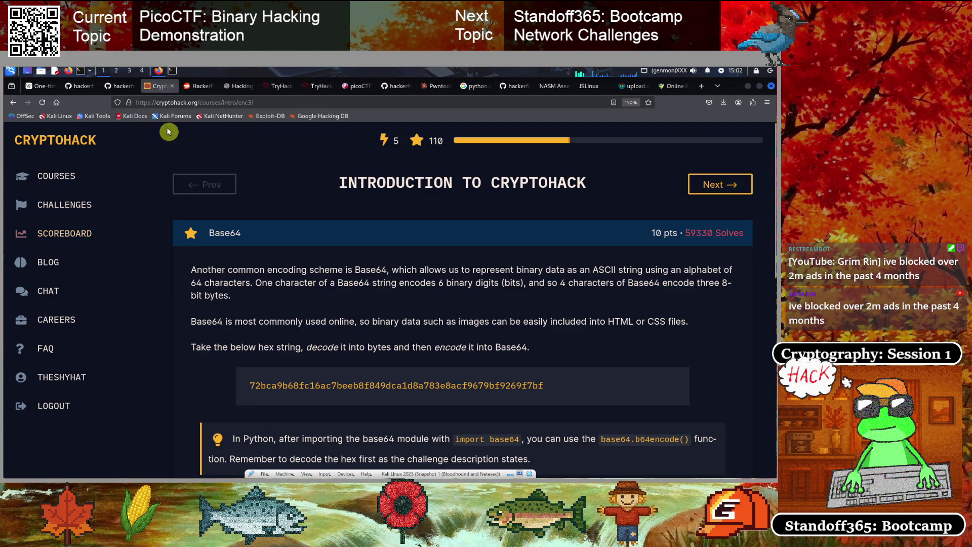
# Step: Close the CryptoHack, cryptography notes and other finished tabs, and go to the hackerfrogs repository root
pyautogui.click(173, 86)
pyautogui.click(118, 88)
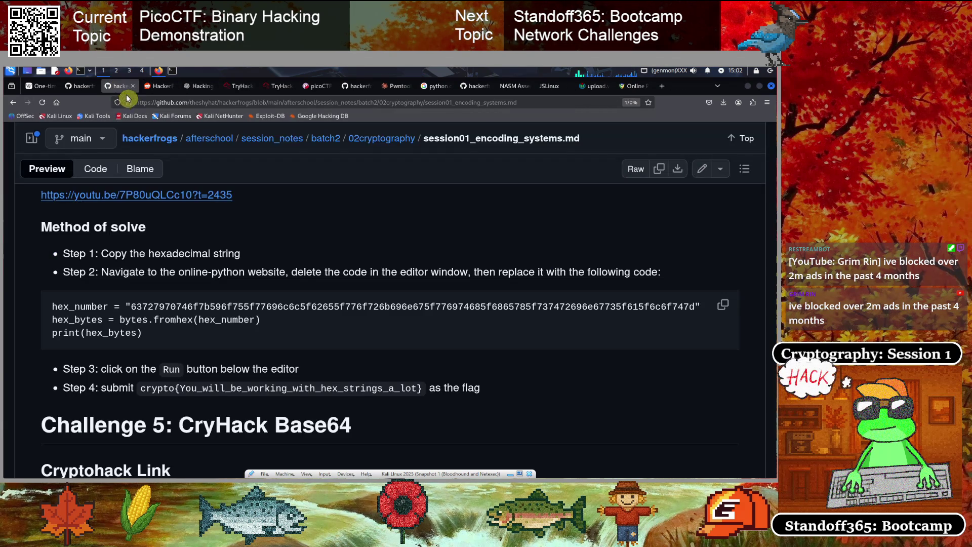
pyautogui.click(133, 86)
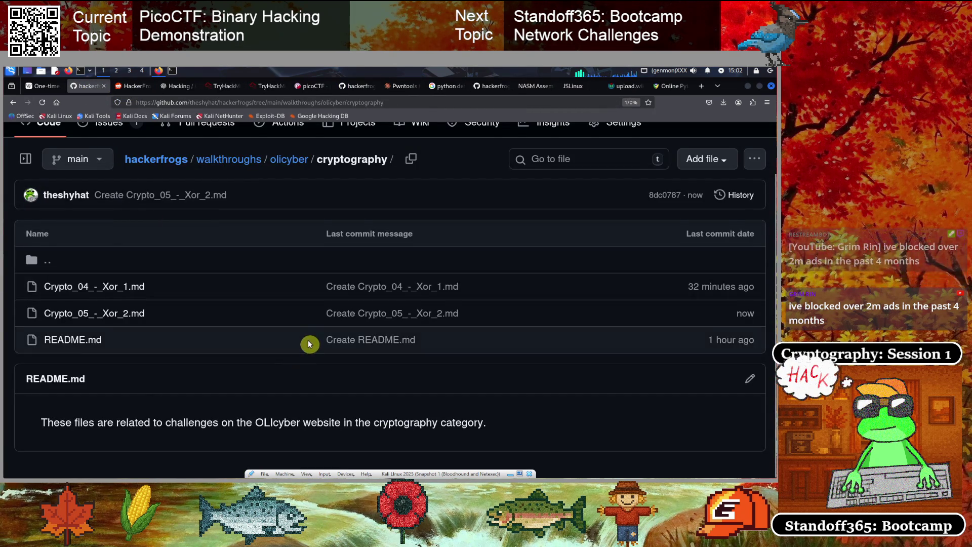
pyautogui.scroll(1, 297, 341)
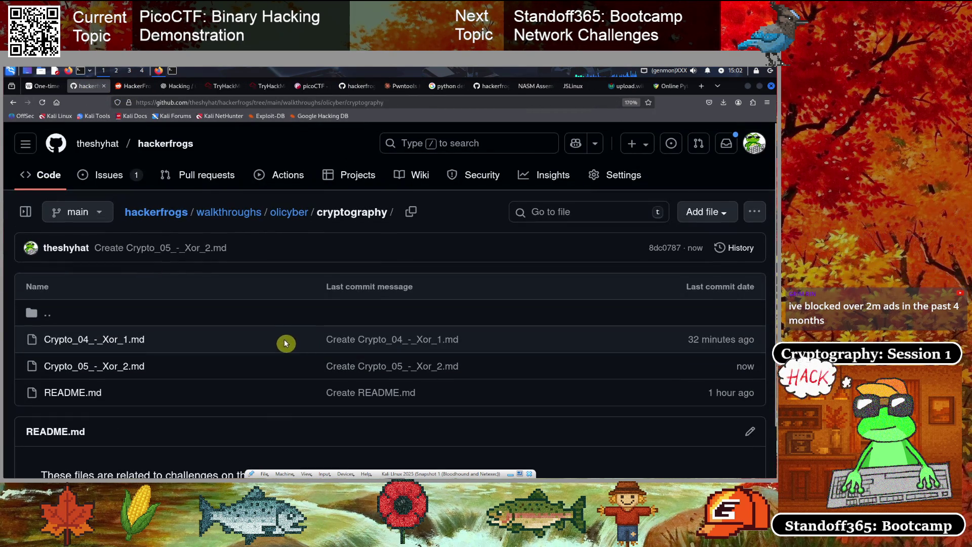
pyautogui.click(165, 215)
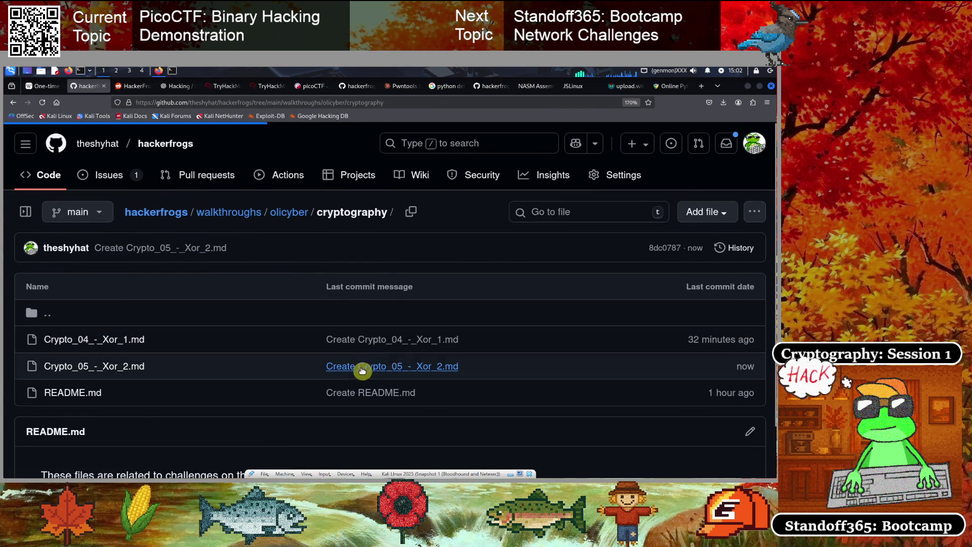
# Step: Open the walkthroughs > picoctf > picogym_exclusive folder, then switch to the picoCTF challenge list
pyautogui.scroll(-4, 204, 347)
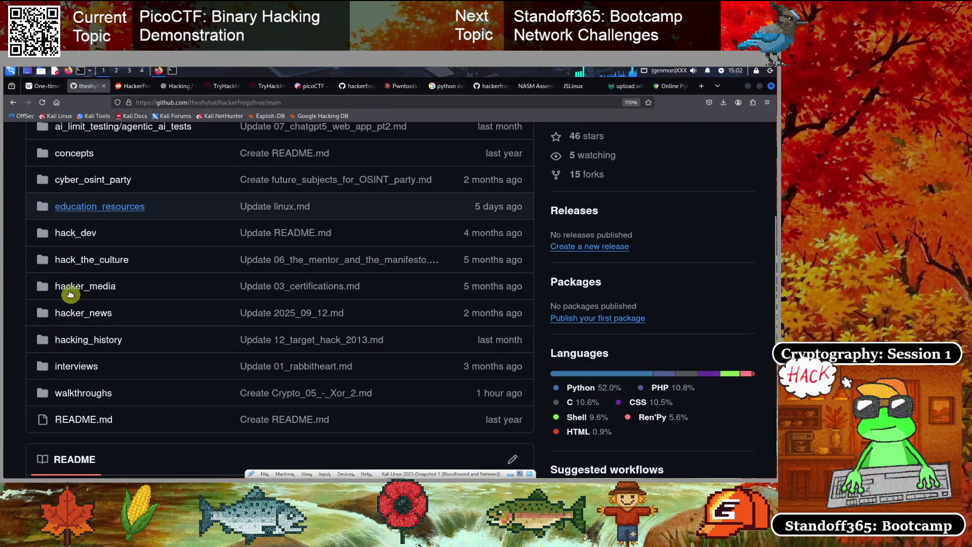
pyautogui.click(71, 394)
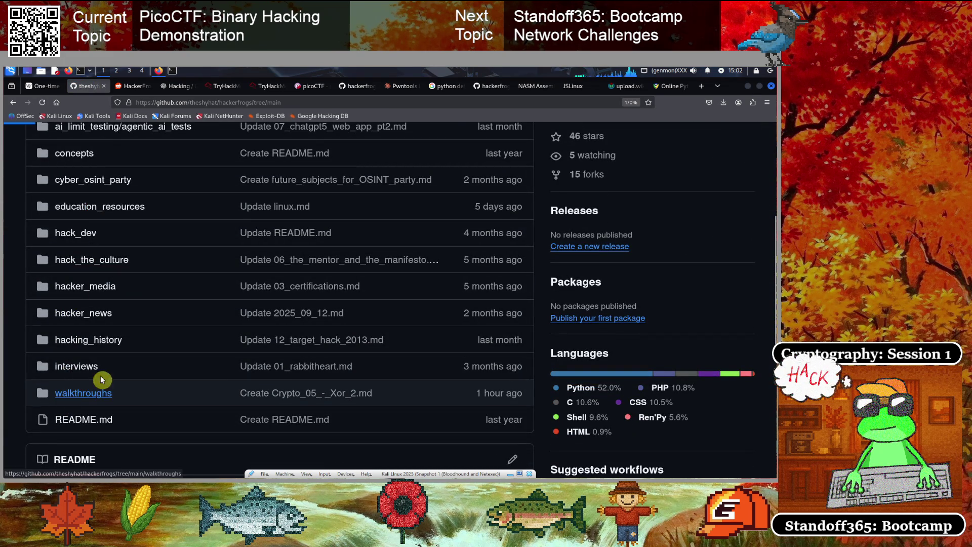
pyautogui.scroll(-3, 128, 310)
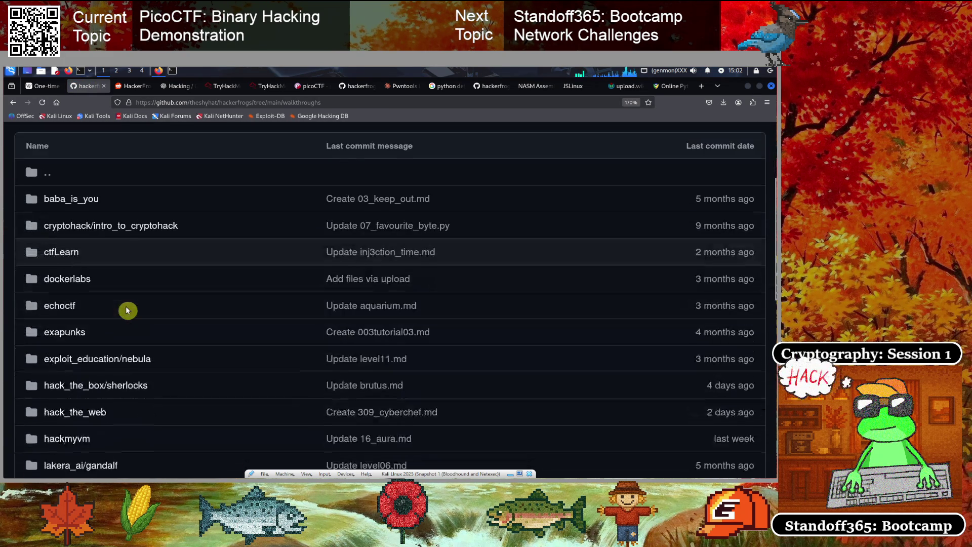
pyautogui.scroll(-2, 128, 310)
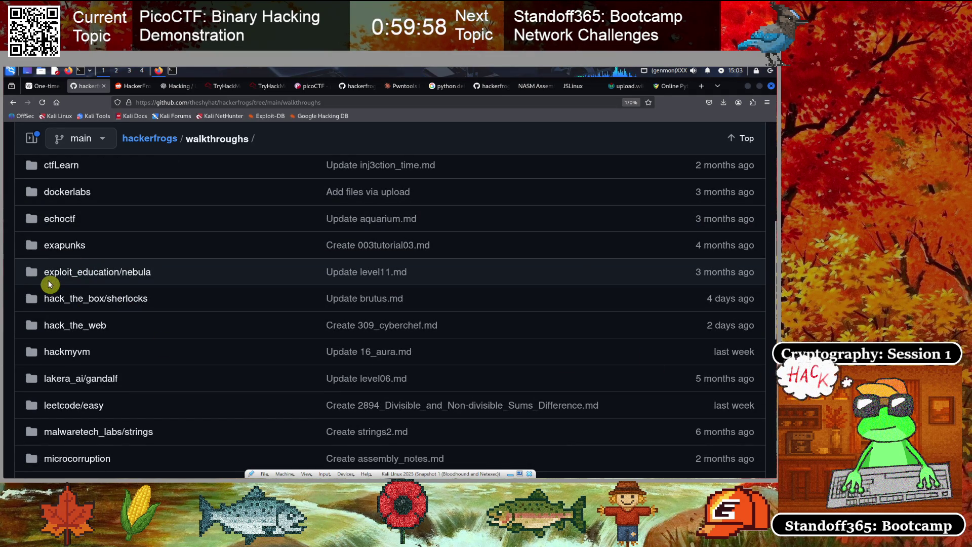
pyautogui.scroll(-3, 68, 340)
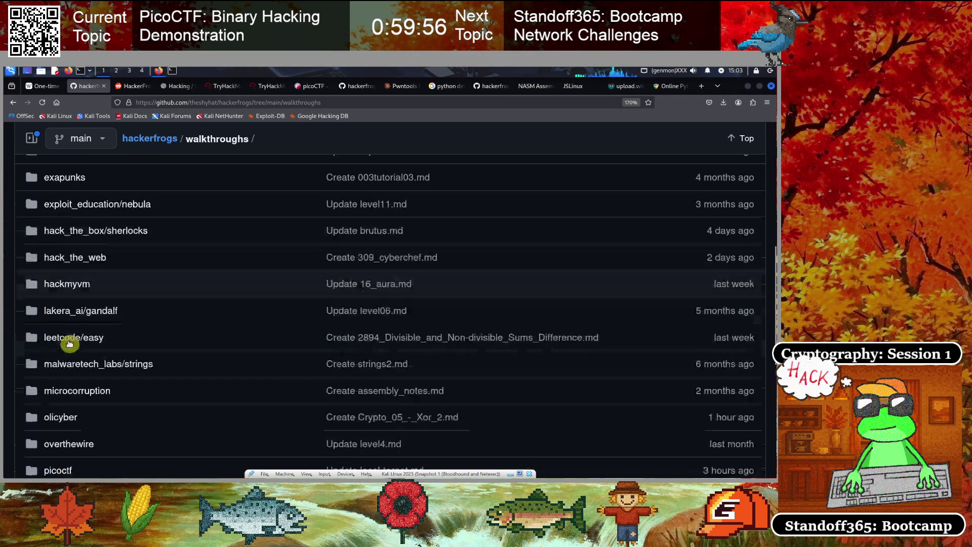
pyautogui.scroll(-2, 69, 340)
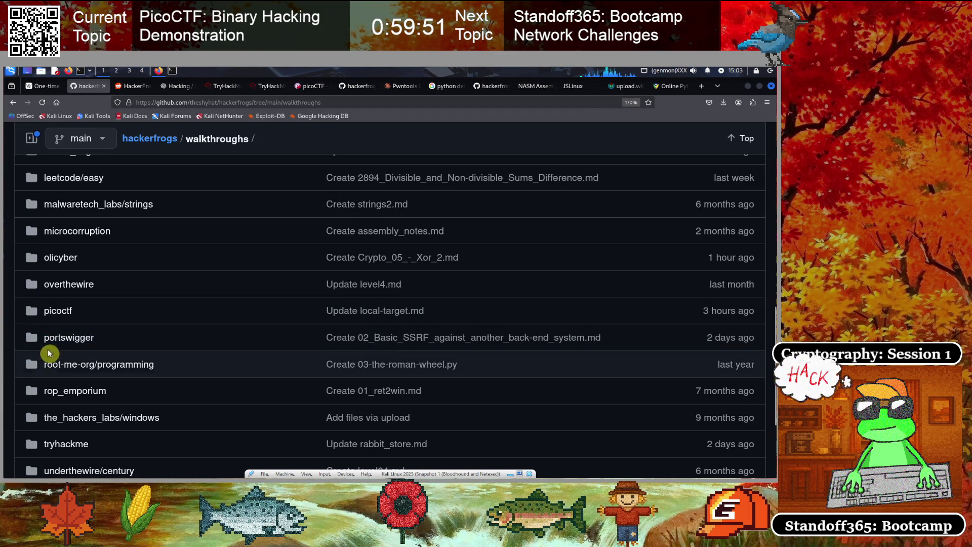
pyautogui.click(50, 314)
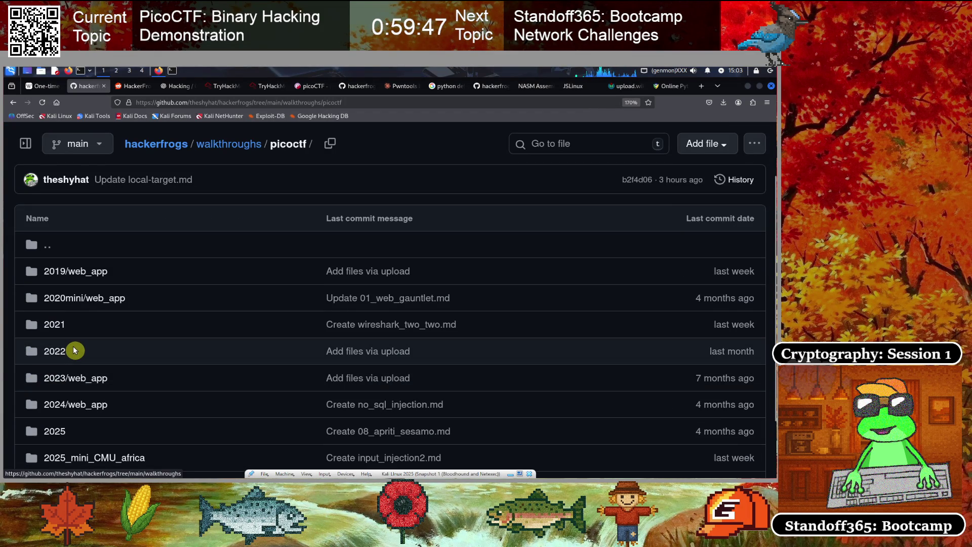
pyautogui.scroll(-3, 69, 360)
pyautogui.click(86, 411)
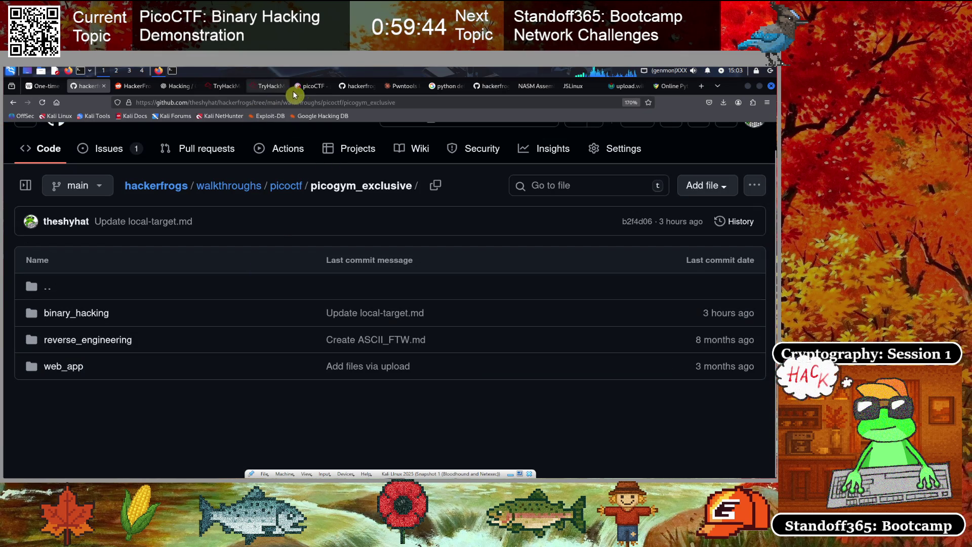
pyautogui.click(294, 89)
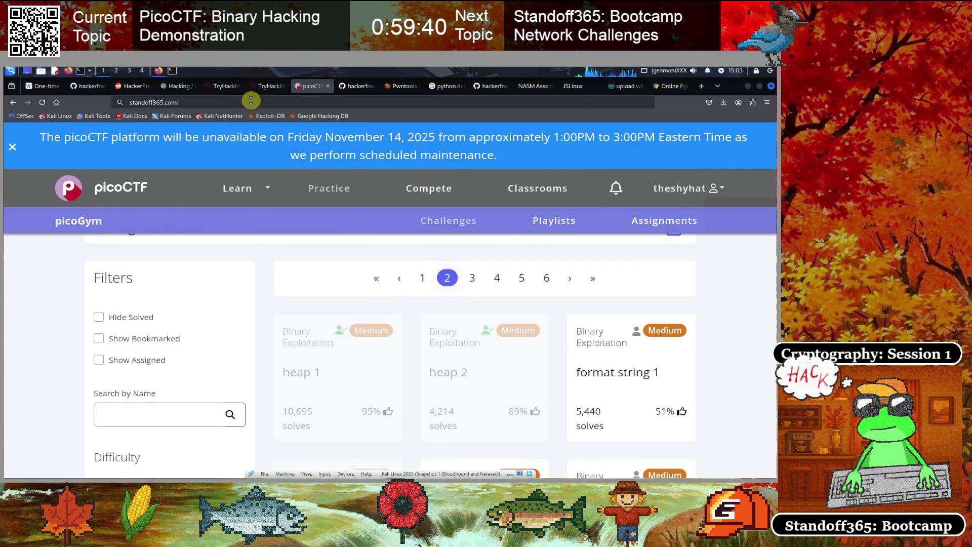
# Step: Reload the picoCTF practice page and select just its site address in the address bar
pyautogui.press('F5')
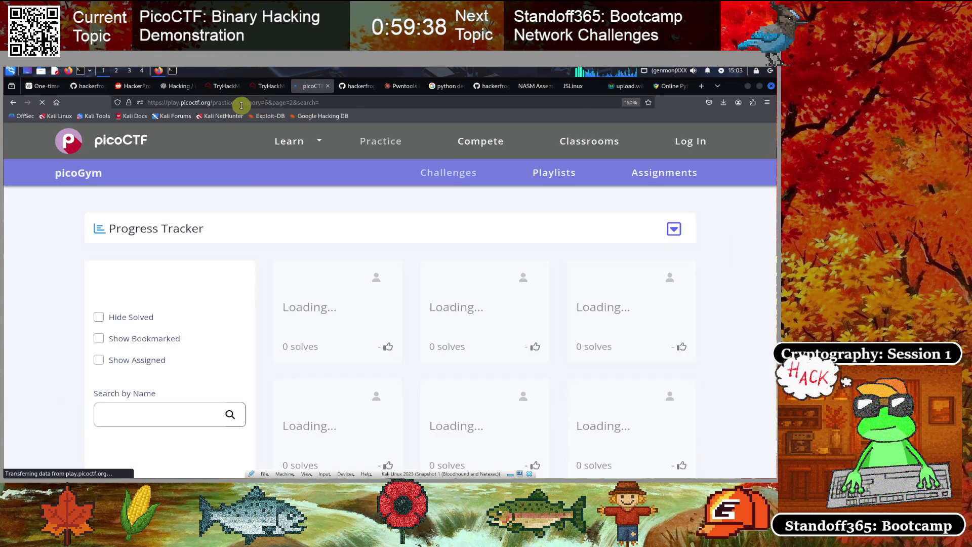
pyautogui.click(241, 106)
pyautogui.press('Home')
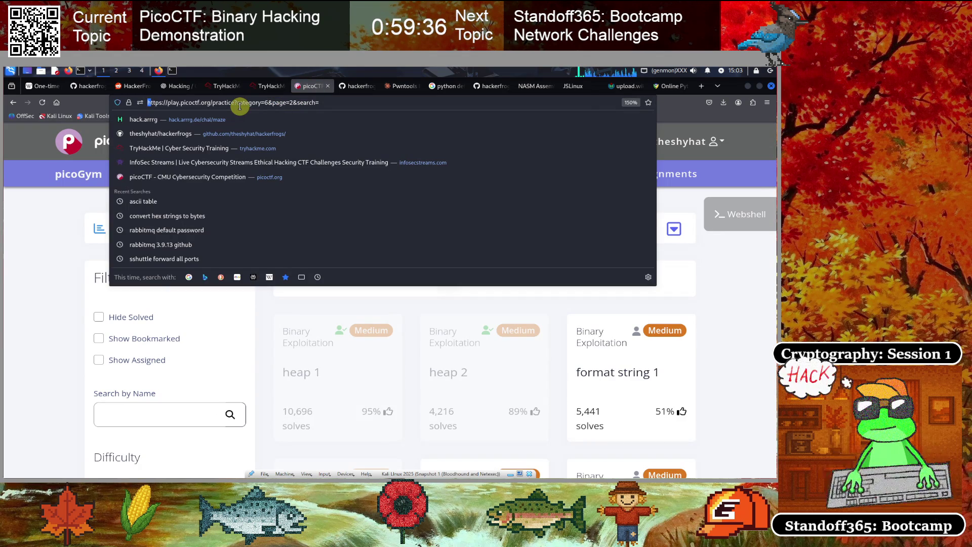
pyautogui.hotkey('shift', 'Right')
pyautogui.hotkey('shift', 'Right')
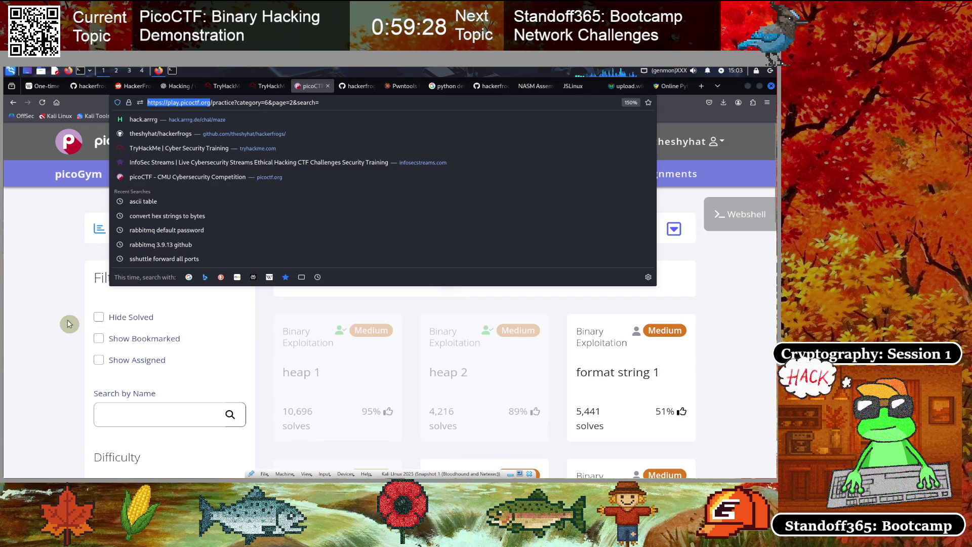
pyautogui.click(52, 330)
pyautogui.scroll(-3, 424, 330)
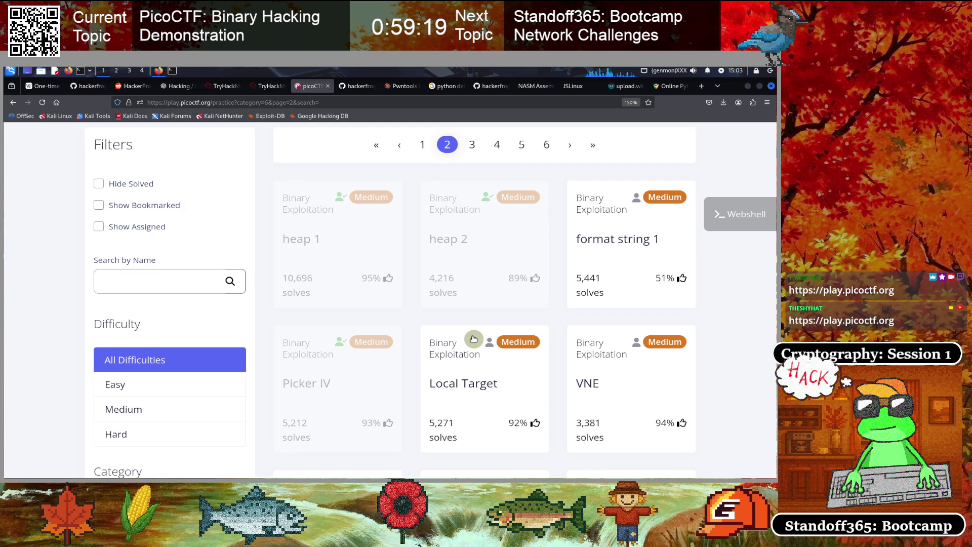
pyautogui.scroll(2, 473, 339)
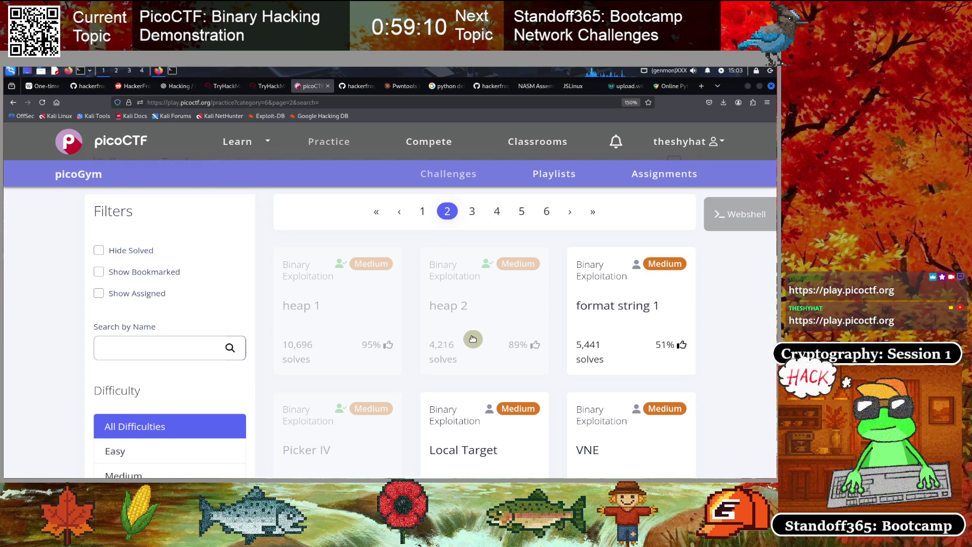
# Step: Go to page 1 of Binary Exploitation challenges and search by name for 'local'
pyautogui.click(423, 278)
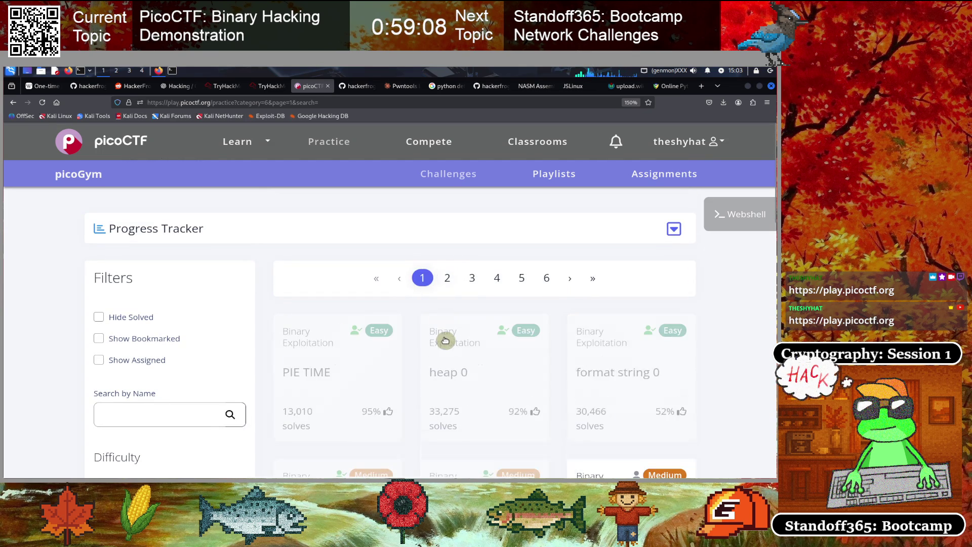
pyautogui.scroll(-2, 458, 330)
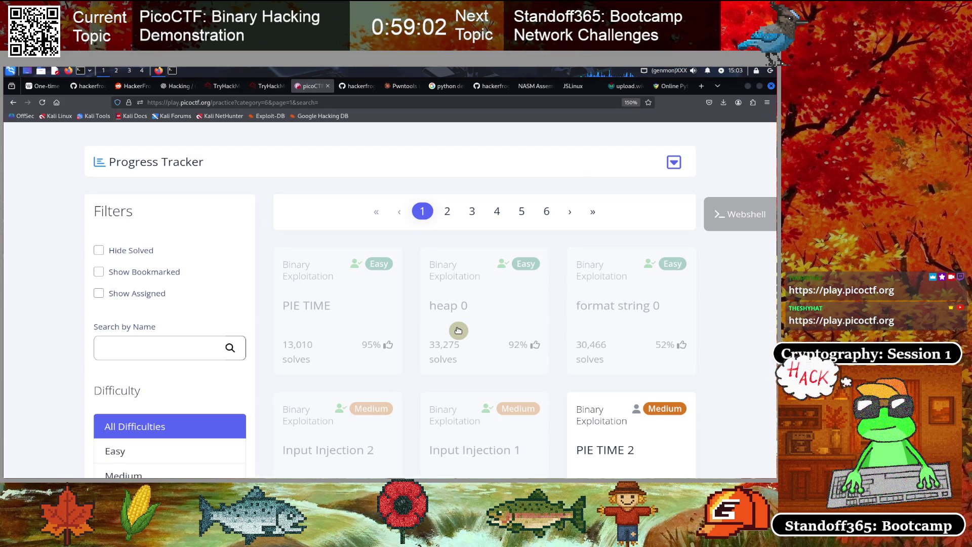
pyautogui.scroll(-2, 459, 330)
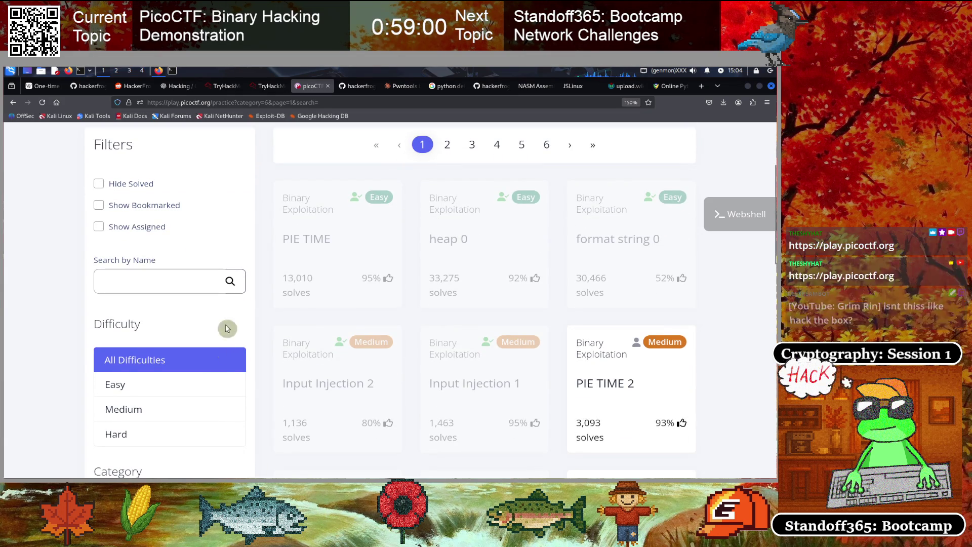
pyautogui.click(162, 287)
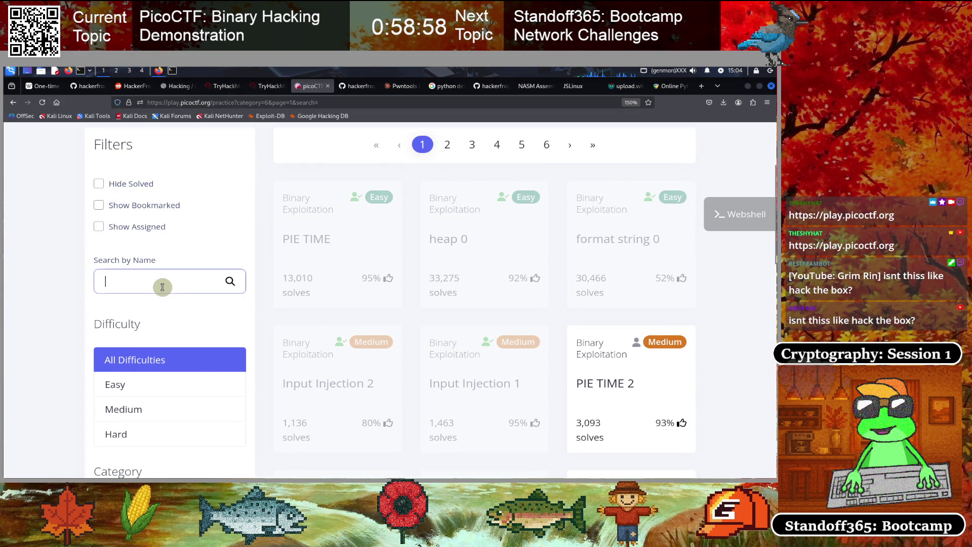
pyautogui.write('local')
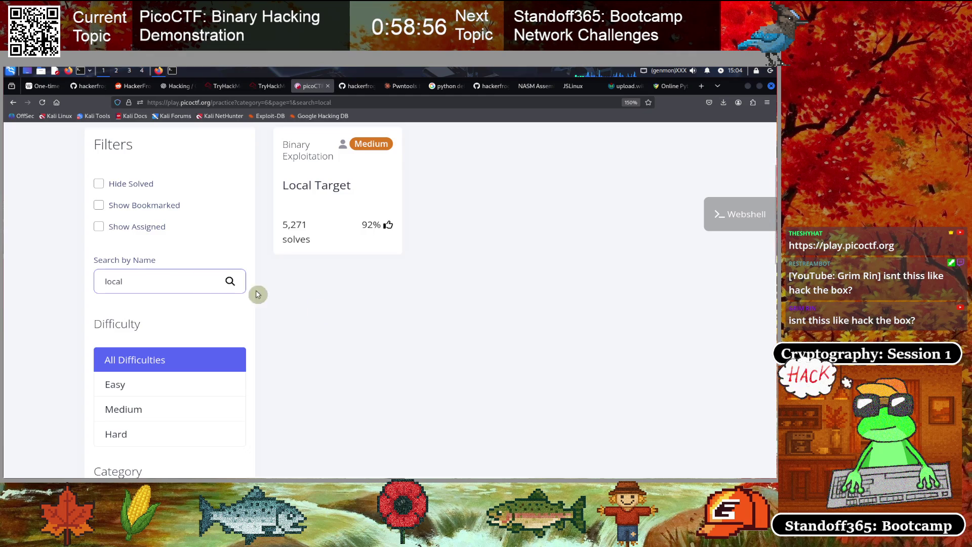
pyautogui.scroll(3, 480, 345)
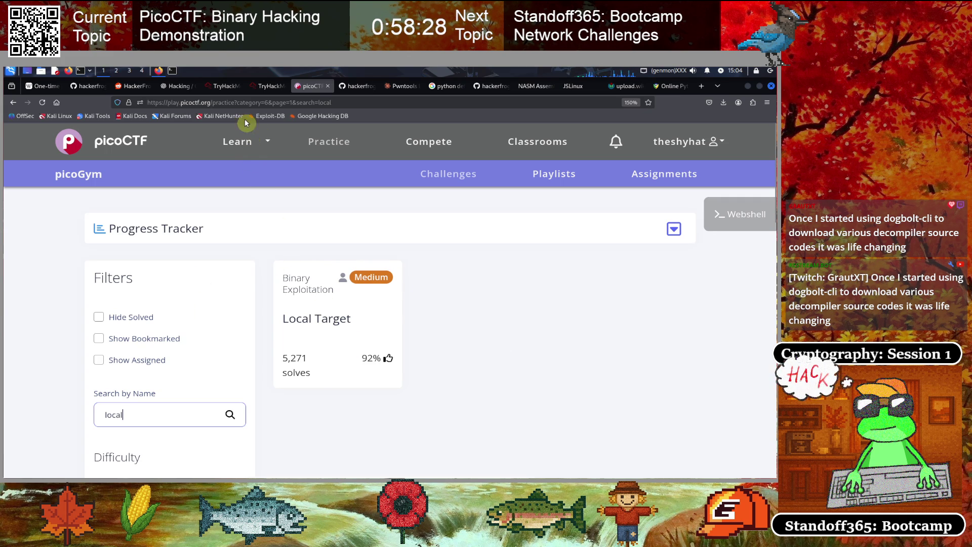
# Step: Close the TryHackMe access and Rabbit Store tabs, returning to the hackerfrogs GitHub walkthroughs
pyautogui.click(268, 86)
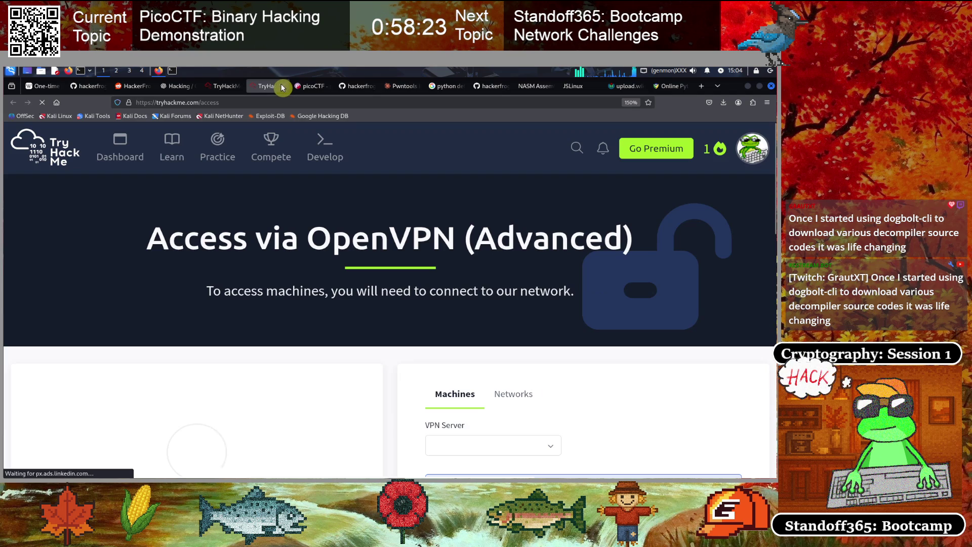
pyautogui.click(282, 87)
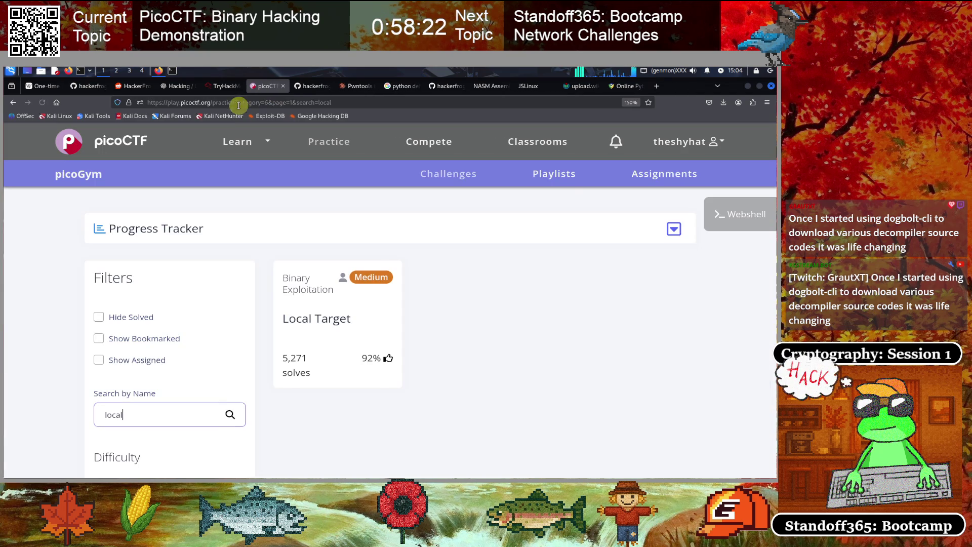
pyautogui.click(224, 89)
pyautogui.middleClick(223, 90)
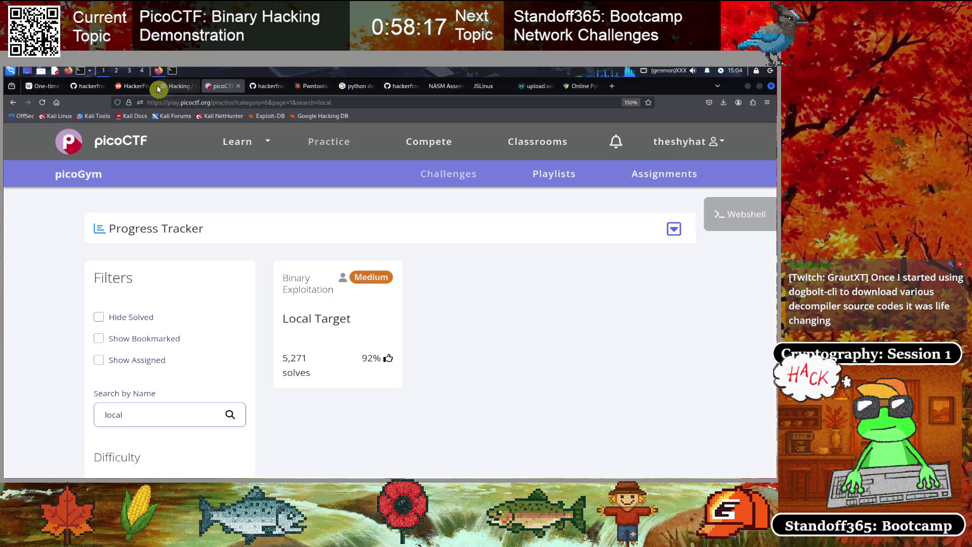
pyautogui.click(89, 87)
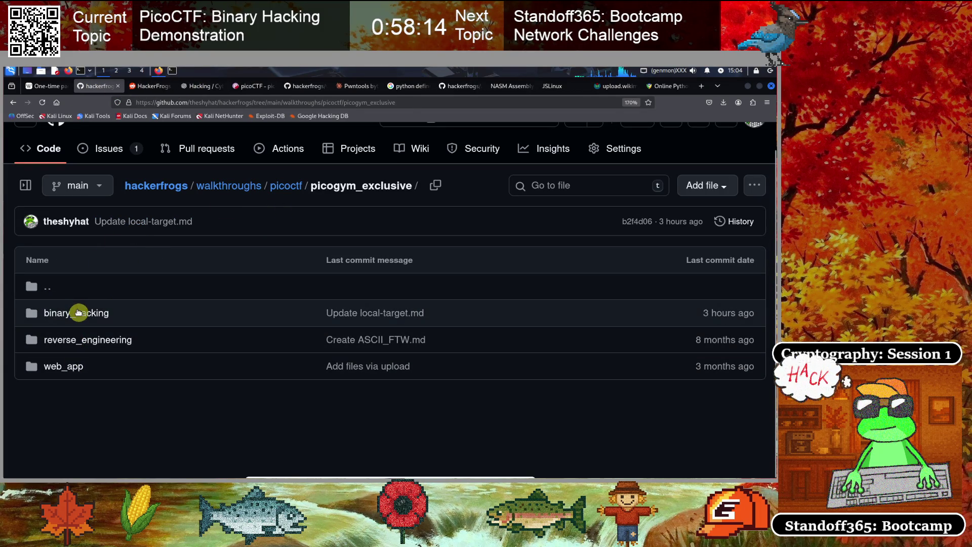
# Step: Download local-target.pdf from the binary_hacking folder, then enter 'dogbolt' in a new tab
pyautogui.click(109, 313)
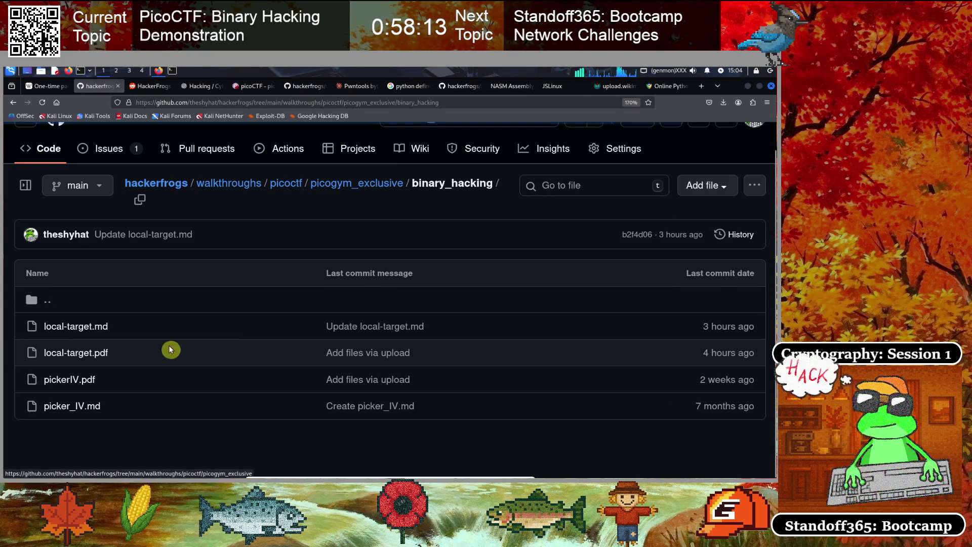
pyautogui.click(71, 353)
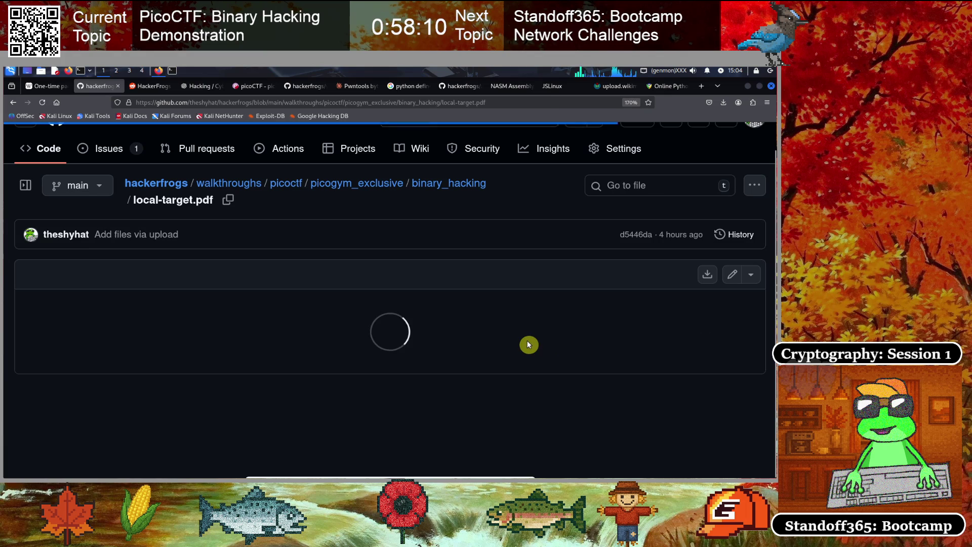
pyautogui.click(707, 274)
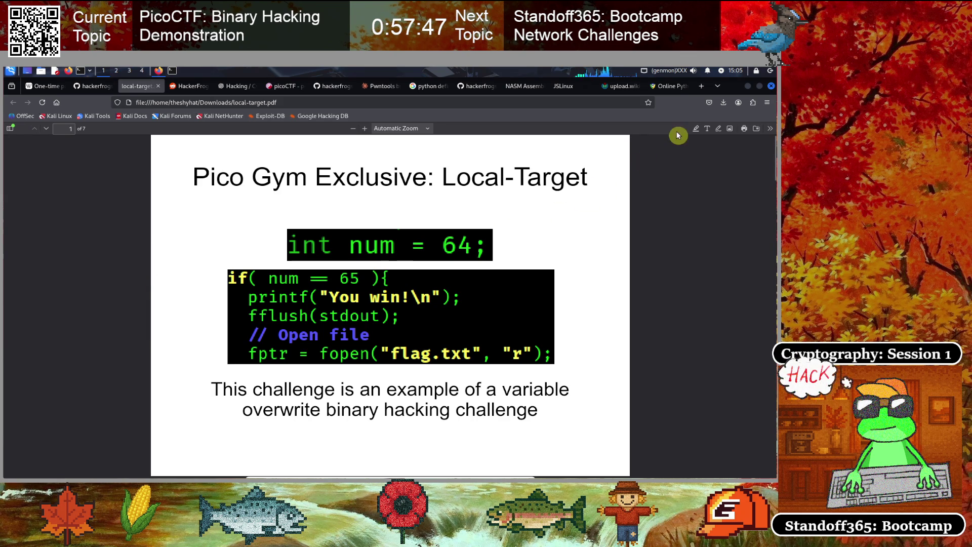
pyautogui.click(702, 89)
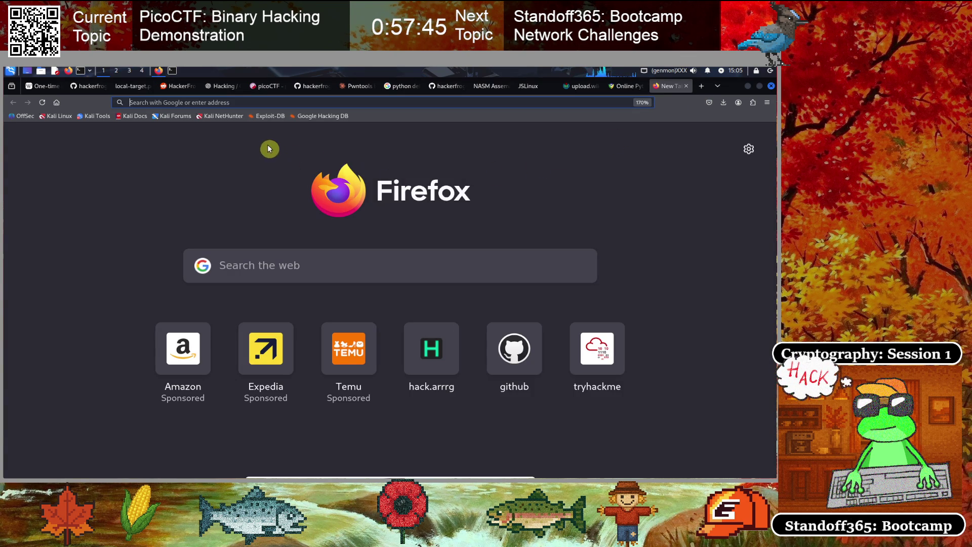
pyautogui.write('dogbolt')
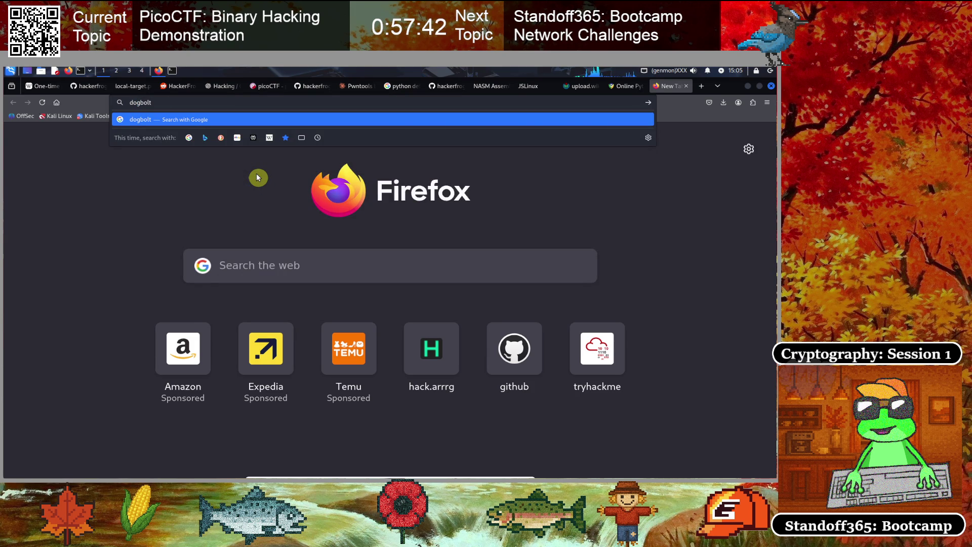
# Step: Search the web for dogbolt and open Decompiler Explorer at dogbolt.org
pyautogui.press('Return')
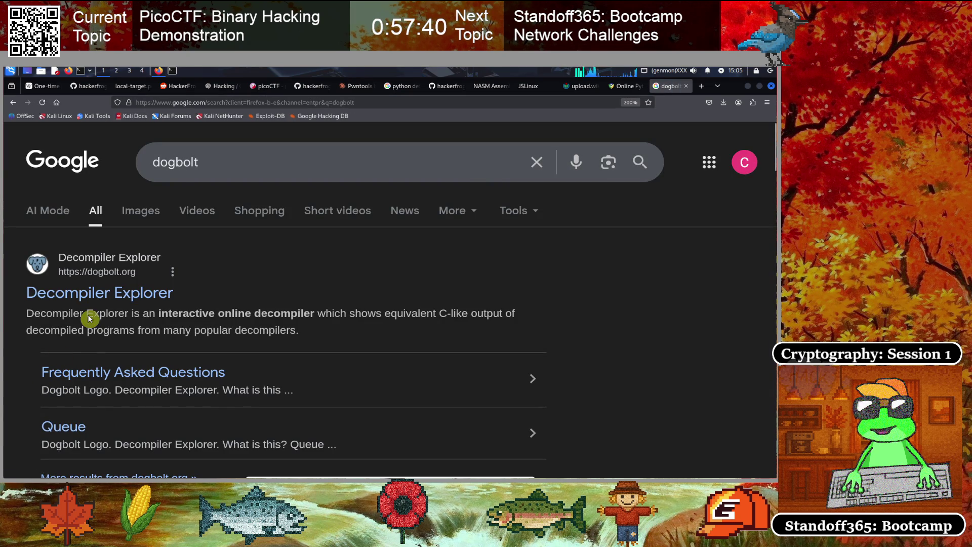
pyautogui.click(91, 299)
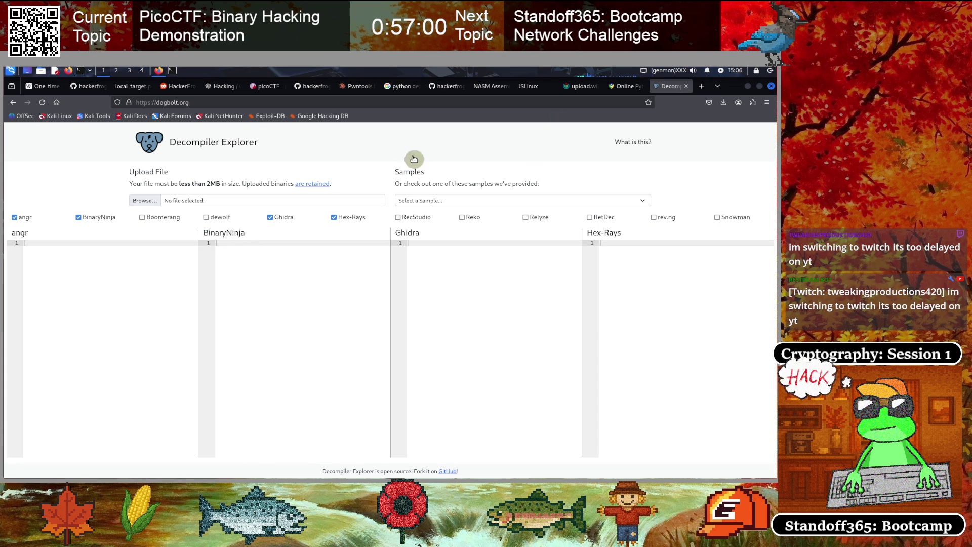
# Step: Close the Decompiler Explorer, Online Python, ASCII table, JSLinux, NASM and XOR notes tabs
pyautogui.click(686, 85)
pyautogui.click(677, 87)
pyautogui.click(687, 85)
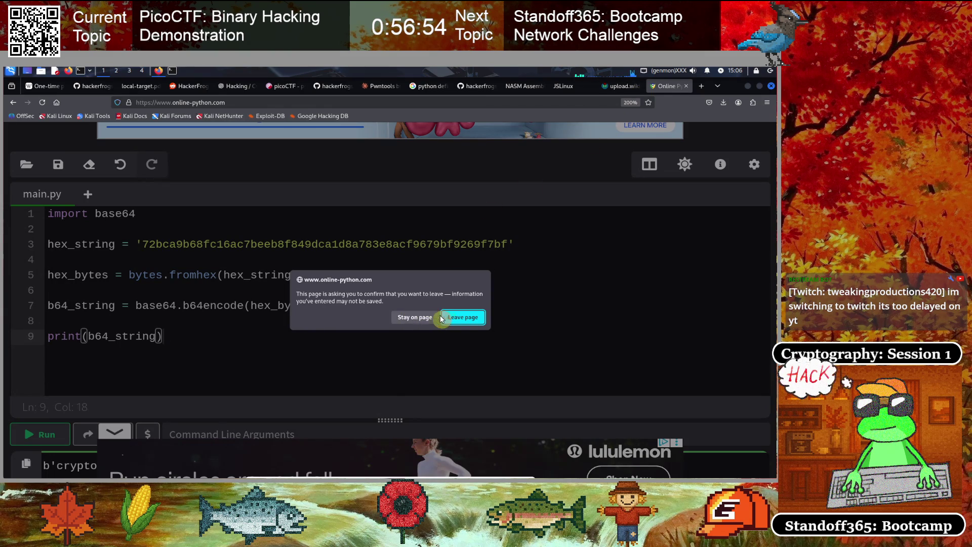
pyautogui.click(463, 317)
pyautogui.click(686, 87)
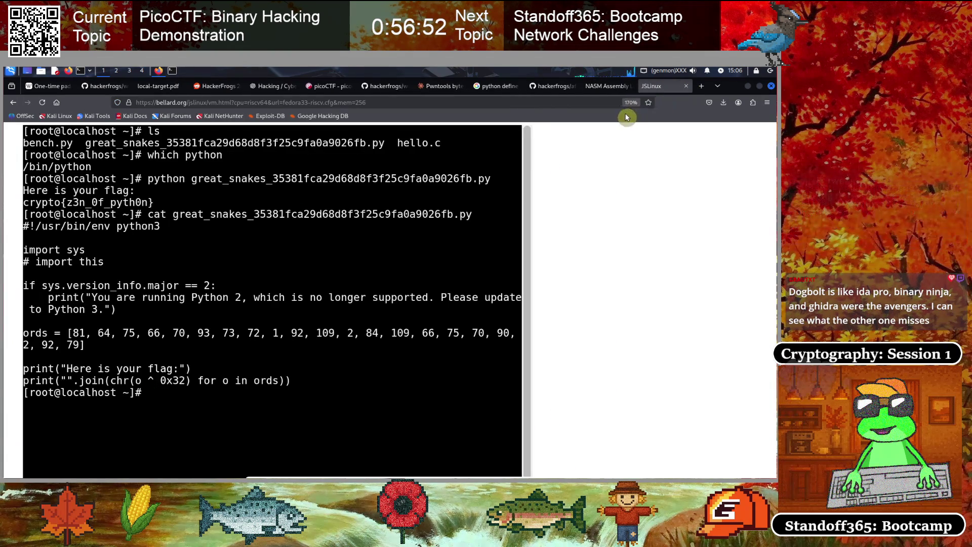
pyautogui.click(686, 86)
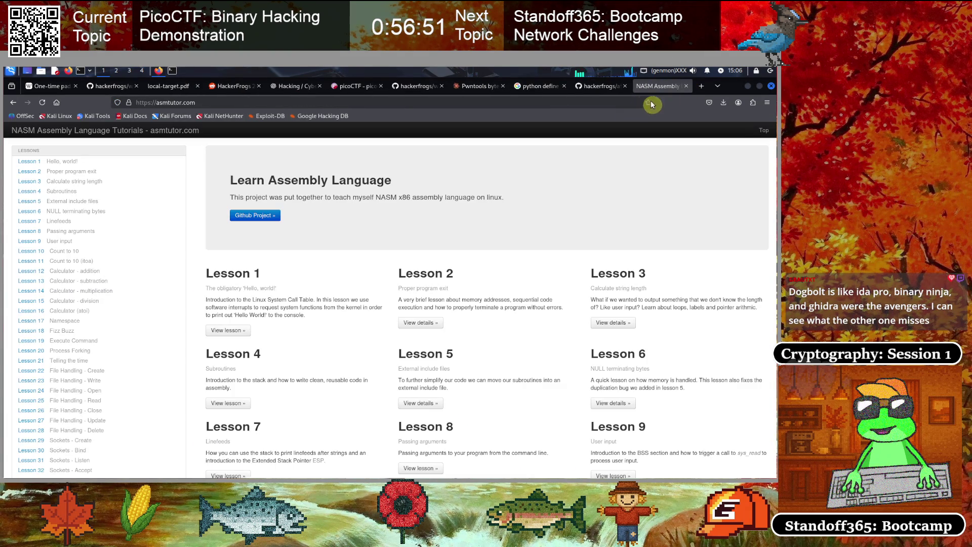
pyautogui.click(687, 87)
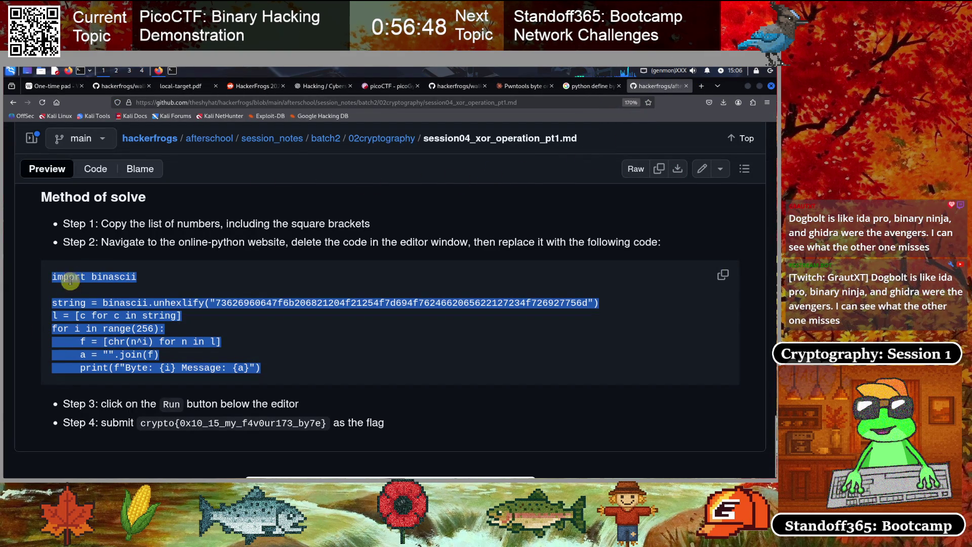
pyautogui.click(688, 87)
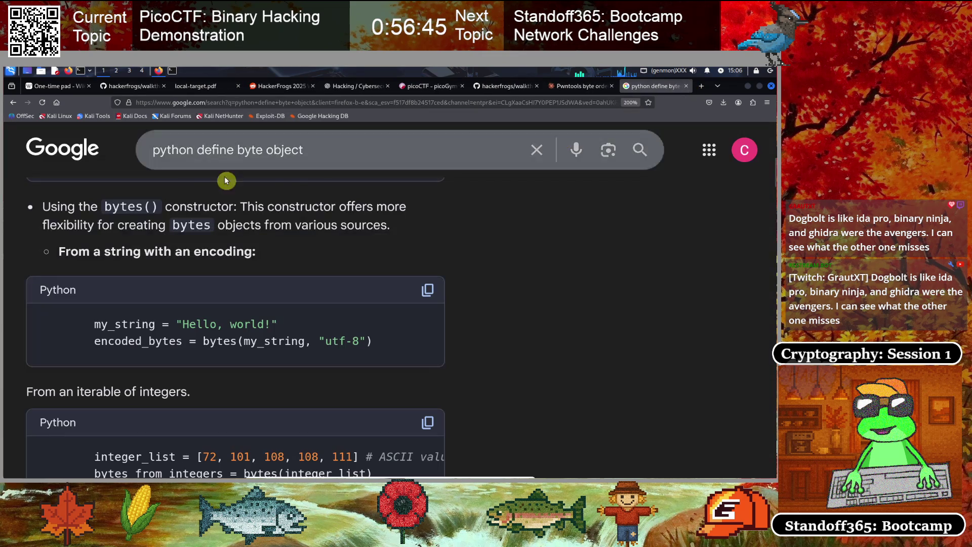
# Step: Return to picoCTF and close the Local Target details, leaving the 'local' search results shown
pyautogui.click(418, 87)
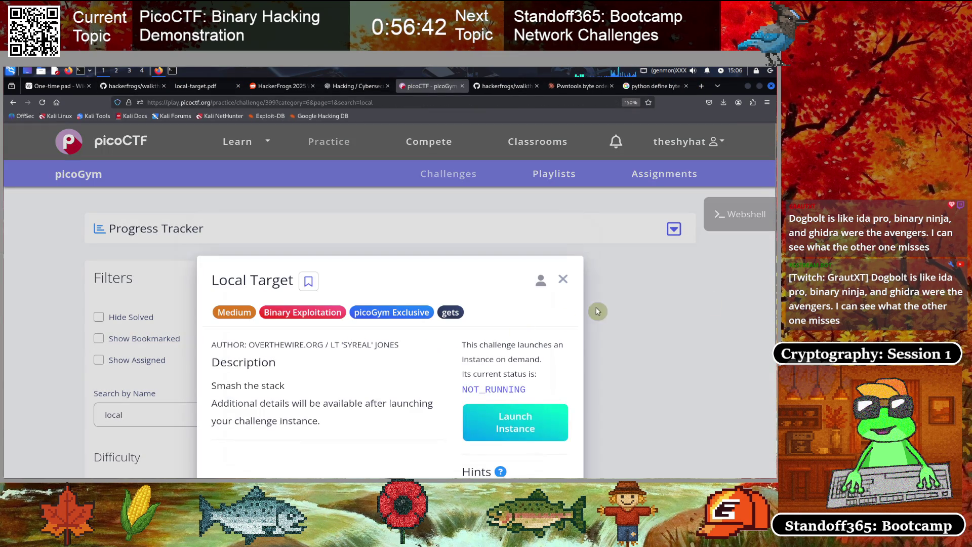
pyautogui.click(563, 280)
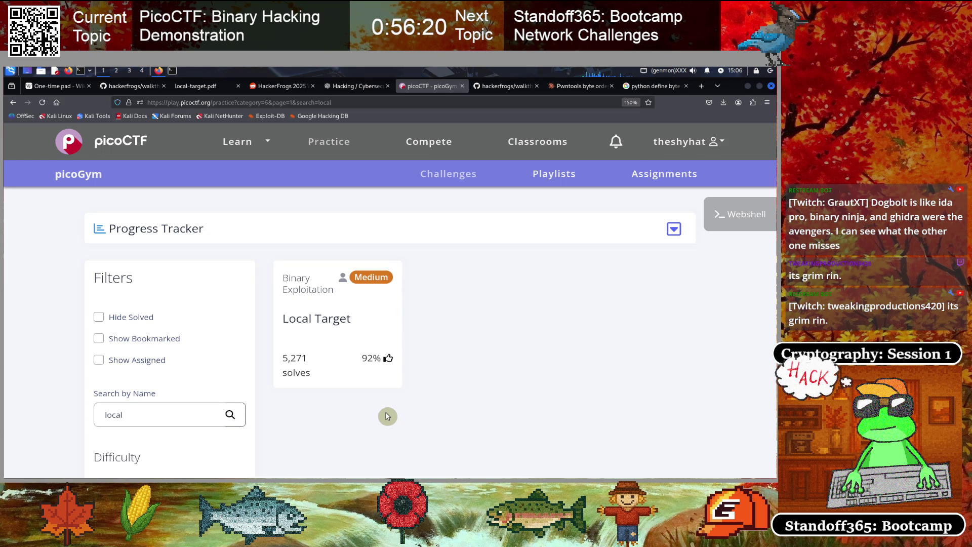
pyautogui.scroll(-2, 434, 365)
pyautogui.scroll(2, 433, 364)
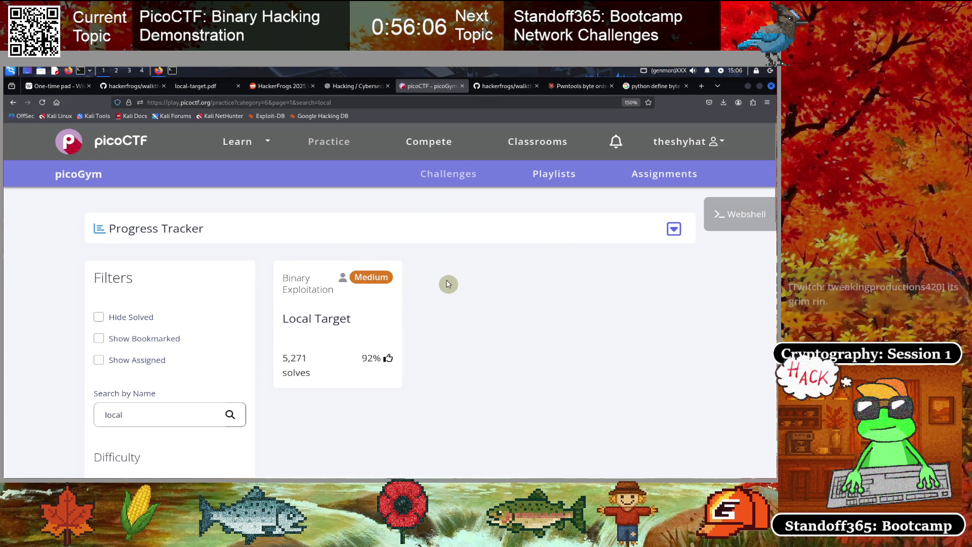
pyautogui.click(328, 148)
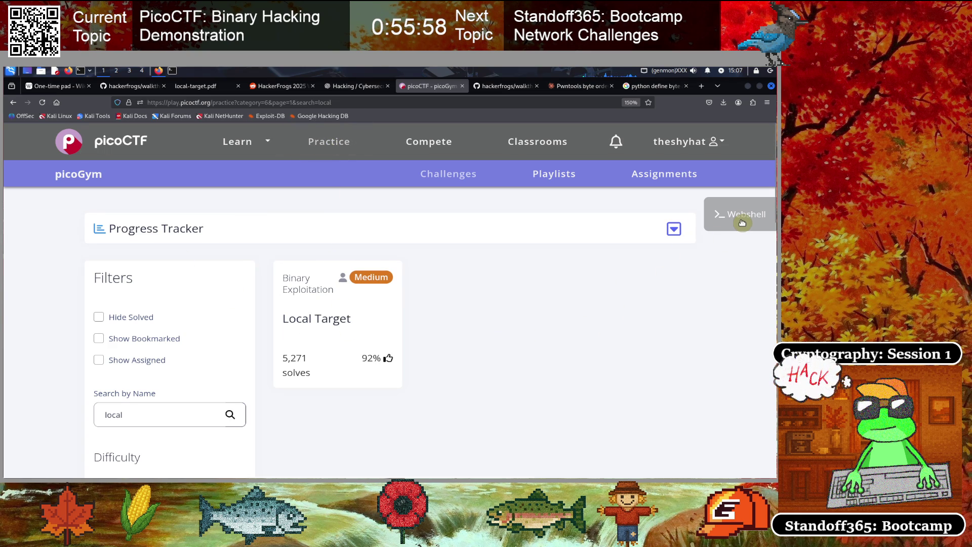
# Step: Open the picoCTF webshell in its own tab and list the home directory with ls
pyautogui.click(741, 219)
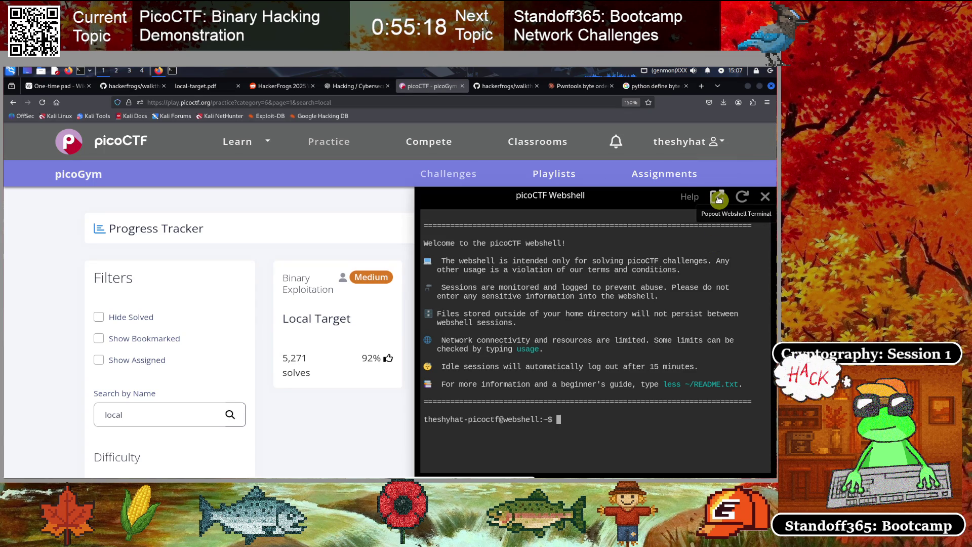
pyautogui.click(719, 199)
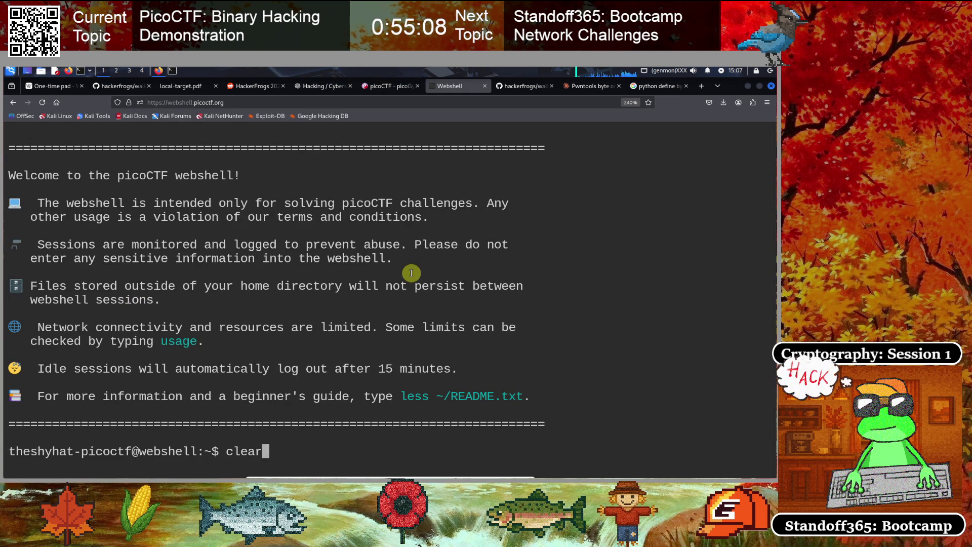
pyautogui.press('Return')
pyautogui.write('ls')
pyautogui.press('Return')
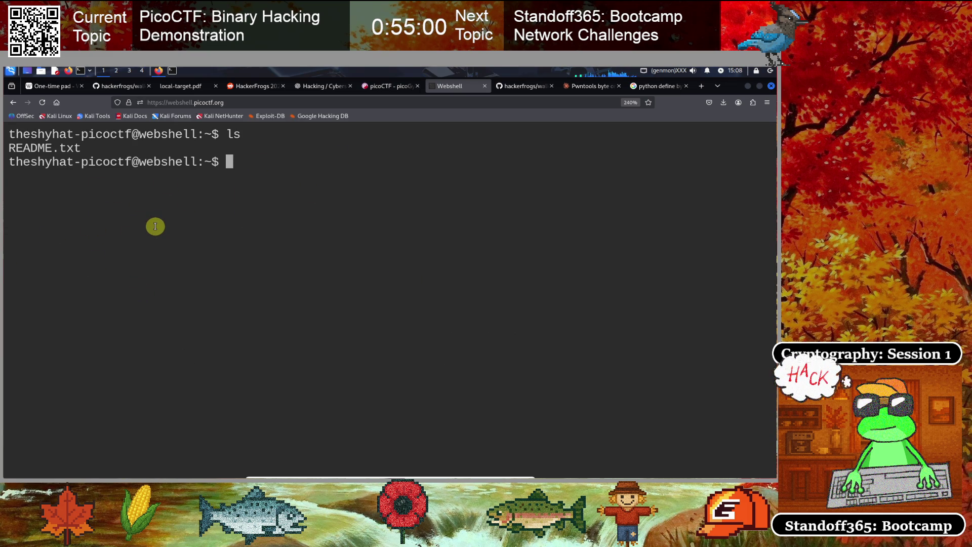
pyautogui.moveTo(25, 149); pyautogui.dragTo(104, 144)
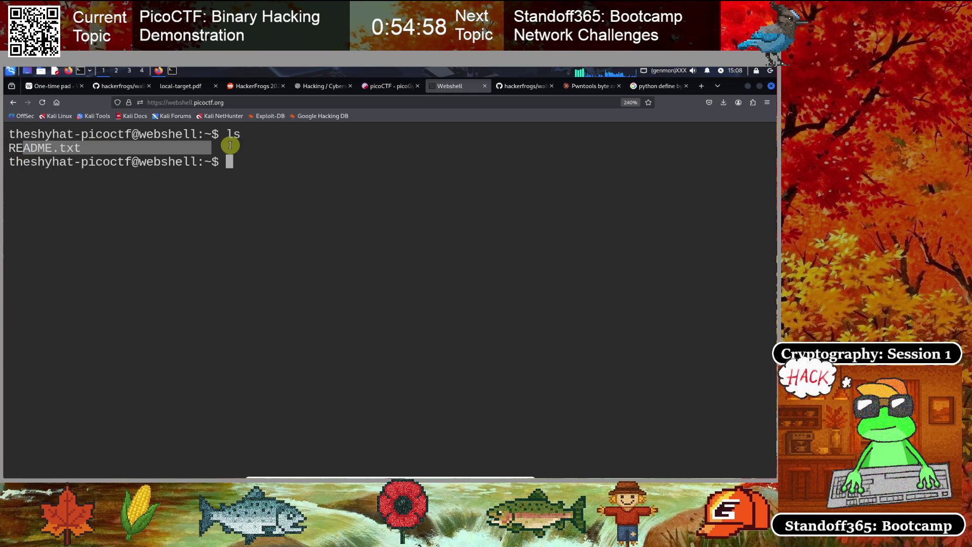
pyautogui.click(93, 202)
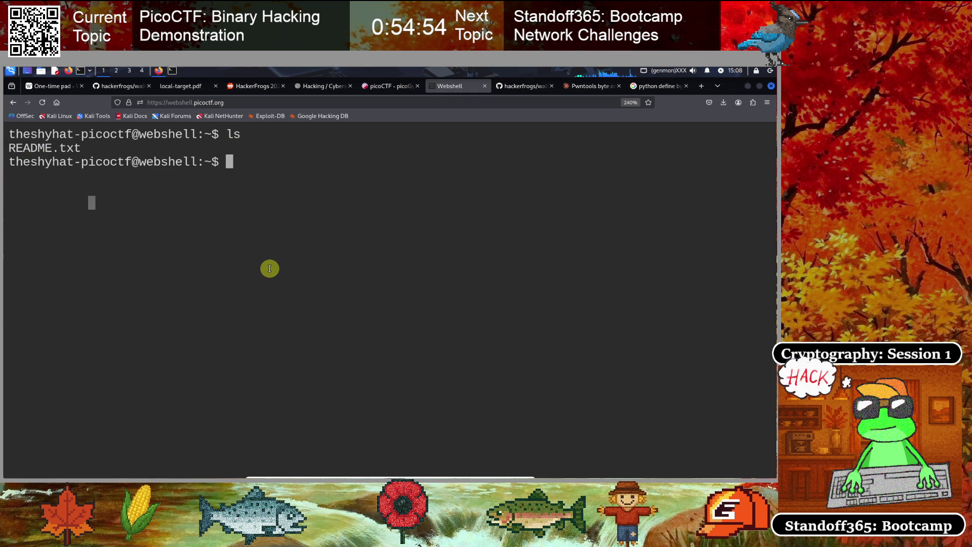
# Step: Create the localtarget directory with mkdir and cd into it
pyautogui.write('mkdir')
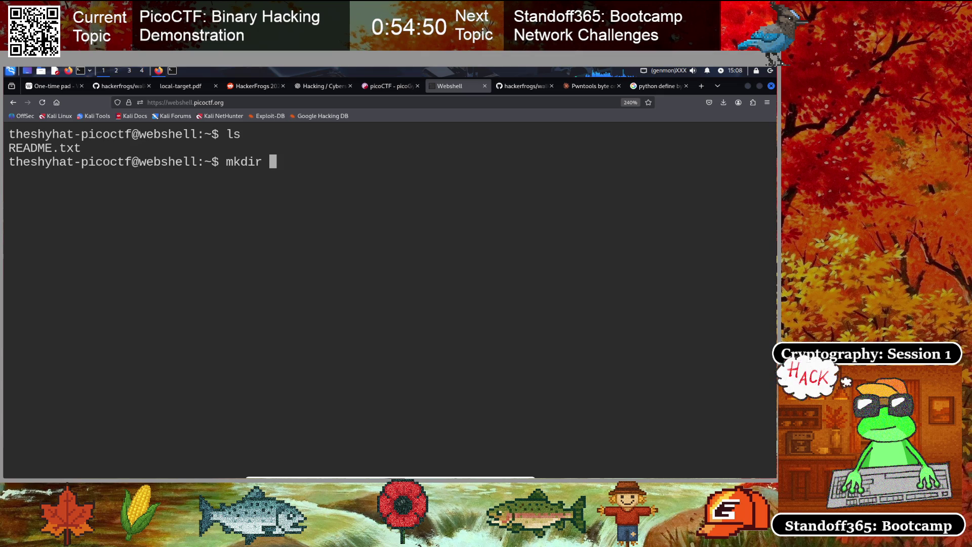
pyautogui.write('lt')
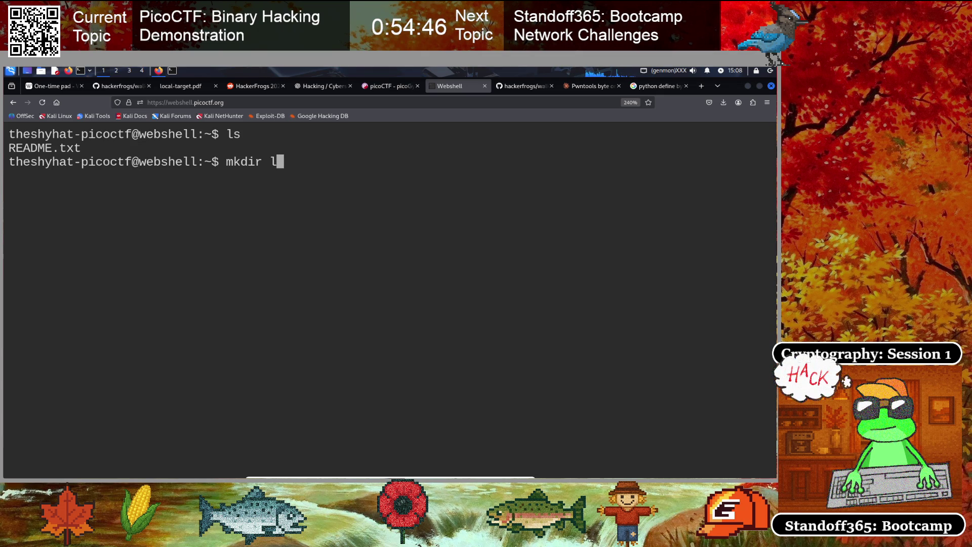
pyautogui.write('target')
pyautogui.press('Return')
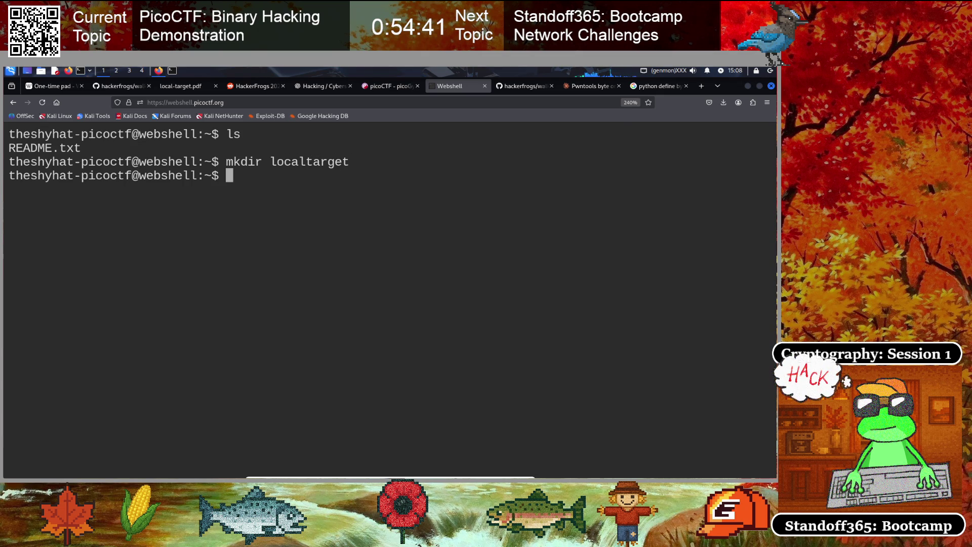
pyautogui.press('Tab')
pyautogui.press('Return')
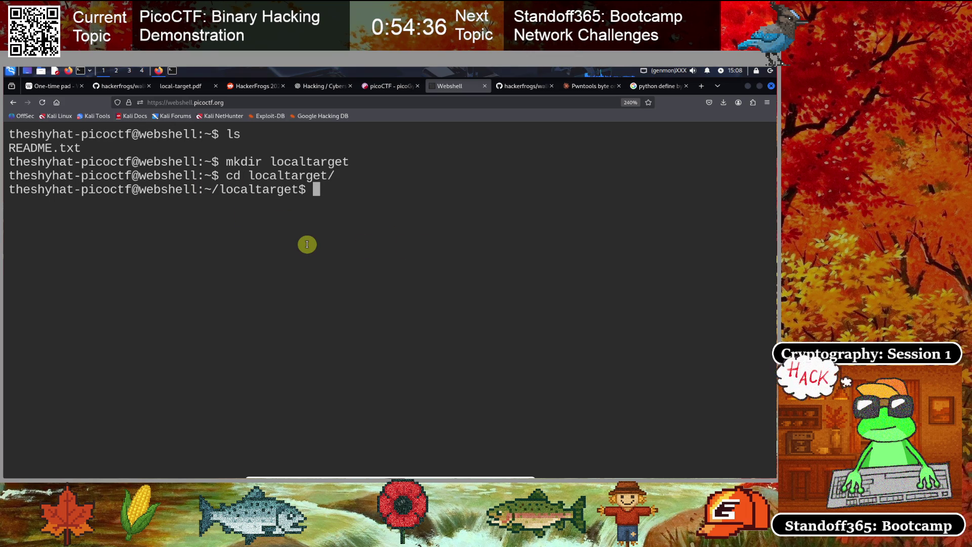
pyautogui.click(385, 89)
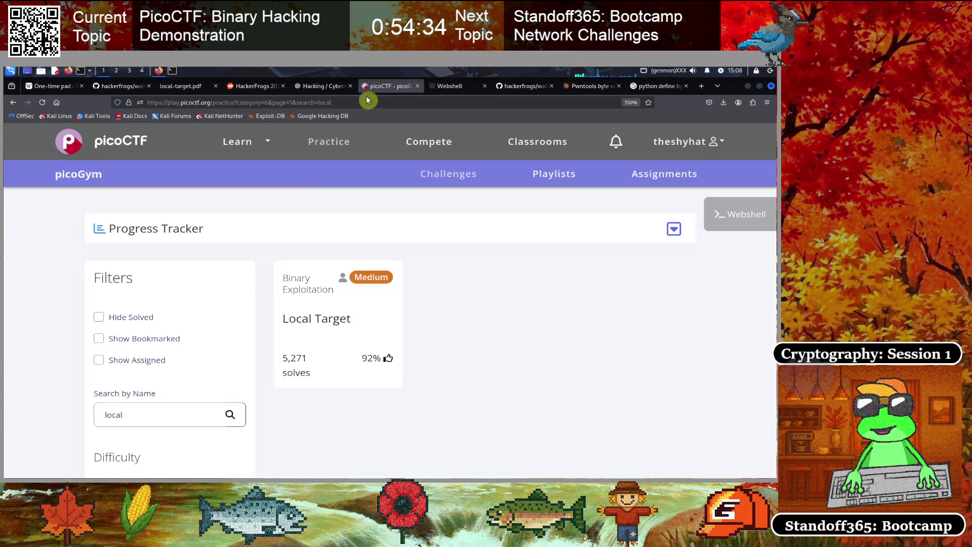
# Step: Open the Local Target challenge (challenge/399) details and start its instance
pyautogui.click(289, 311)
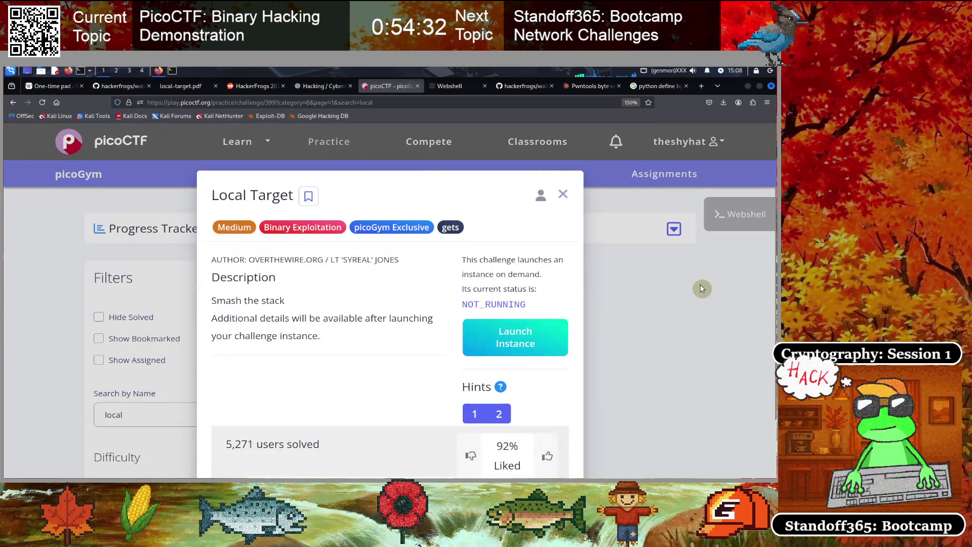
pyautogui.moveTo(774, 256)
pyautogui.mouseDown()
pyautogui.moveTo(775, 305)
pyautogui.moveTo(776, 288)
pyautogui.mouseUp()
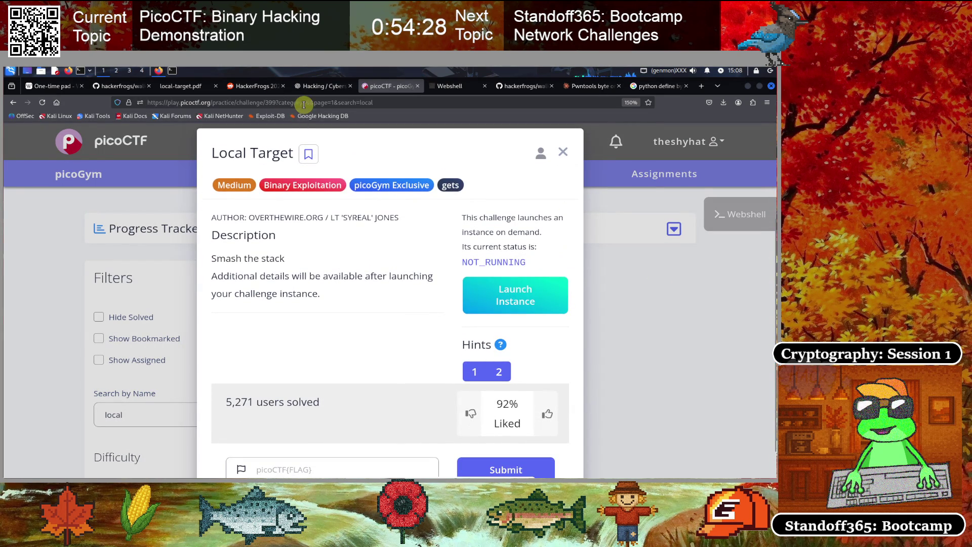
pyautogui.click(304, 104)
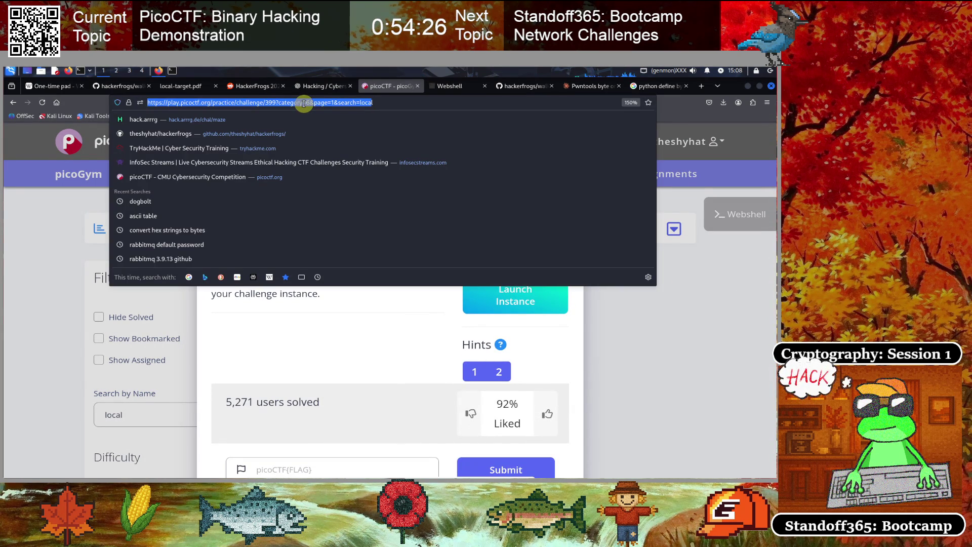
pyautogui.hotkey('shift', 'Left')
pyautogui.hotkey('shift', 'Left')
pyautogui.hotkey('shift', 'Left')
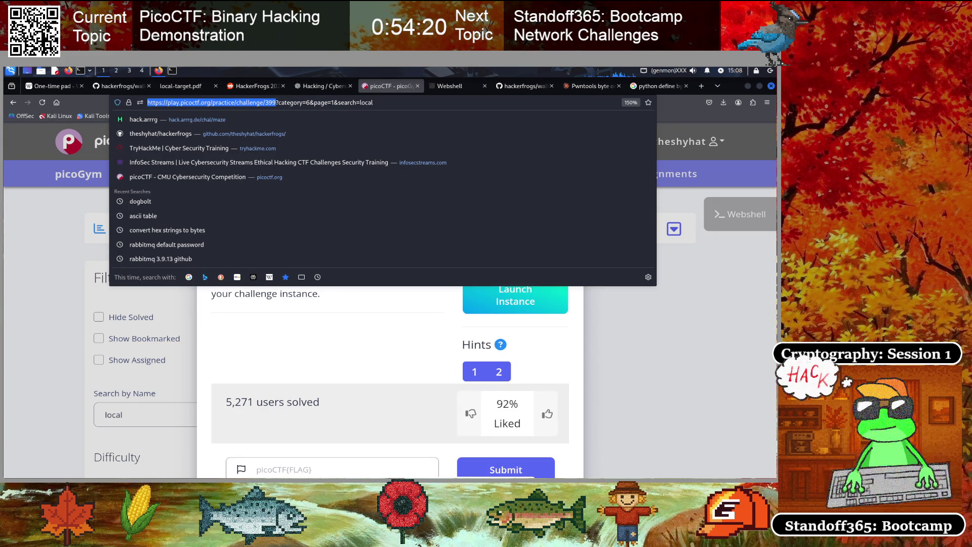
pyautogui.click(273, 323)
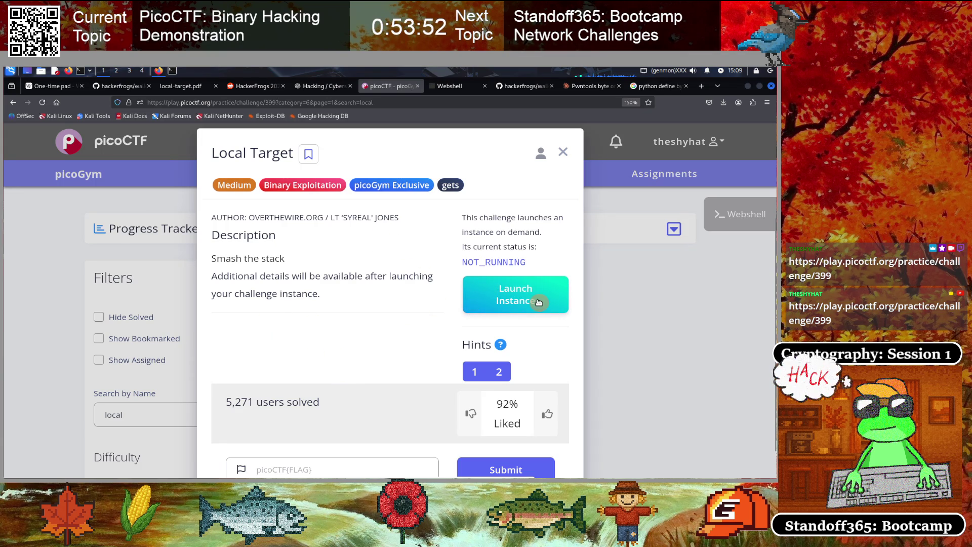
pyautogui.click(485, 302)
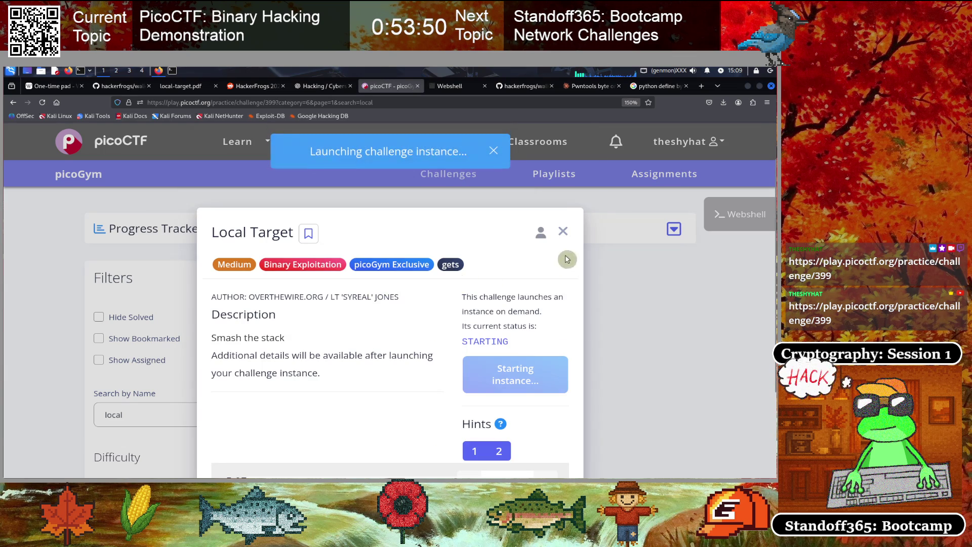
# Step: Copy the Local Target program's download link from the running instance, then return to the webshell
pyautogui.scroll(-3, 420, 289)
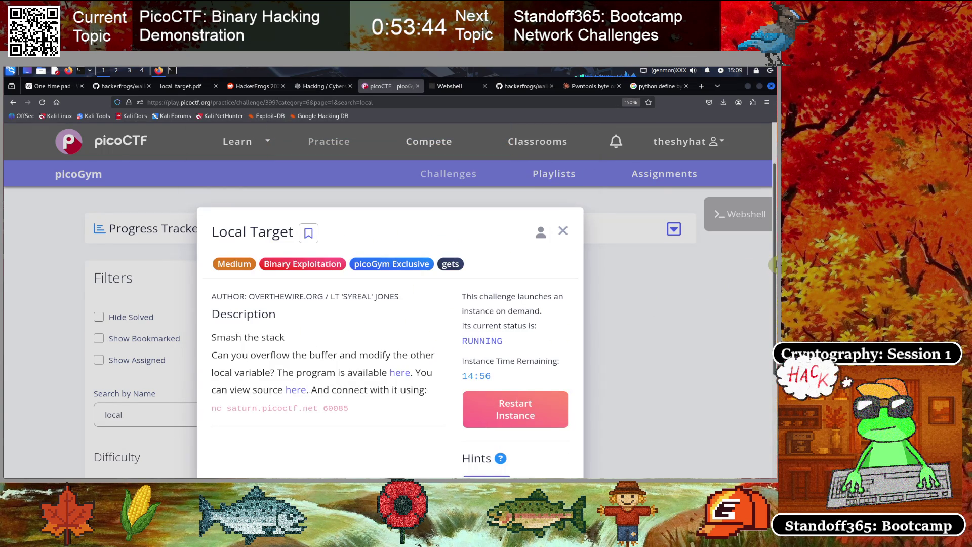
pyautogui.scroll(-1, 775, 283)
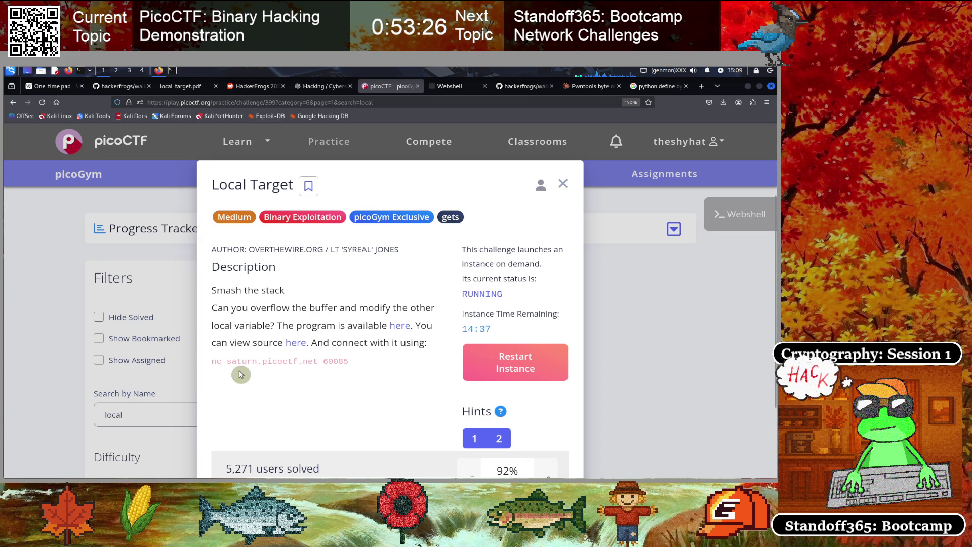
pyautogui.moveTo(211, 361); pyautogui.dragTo(360, 363)
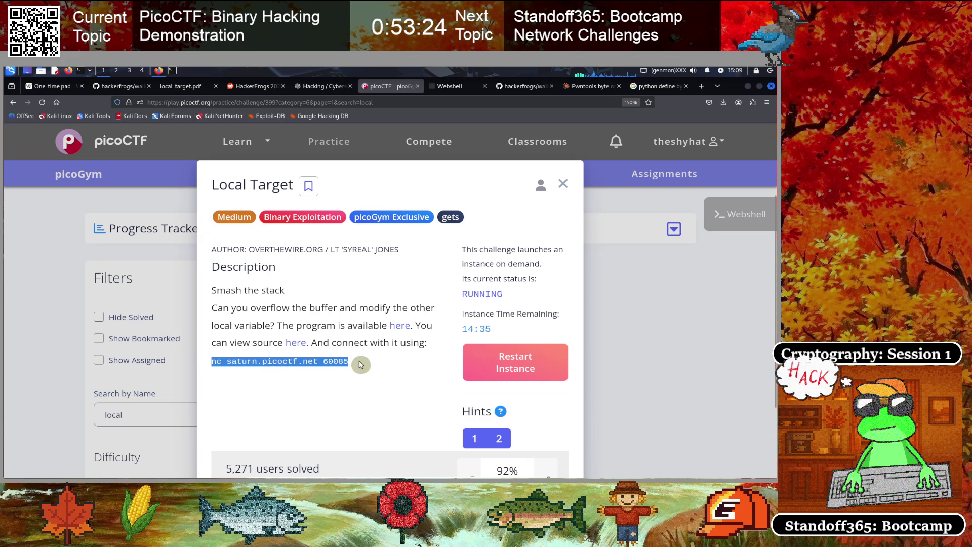
pyautogui.click(303, 378)
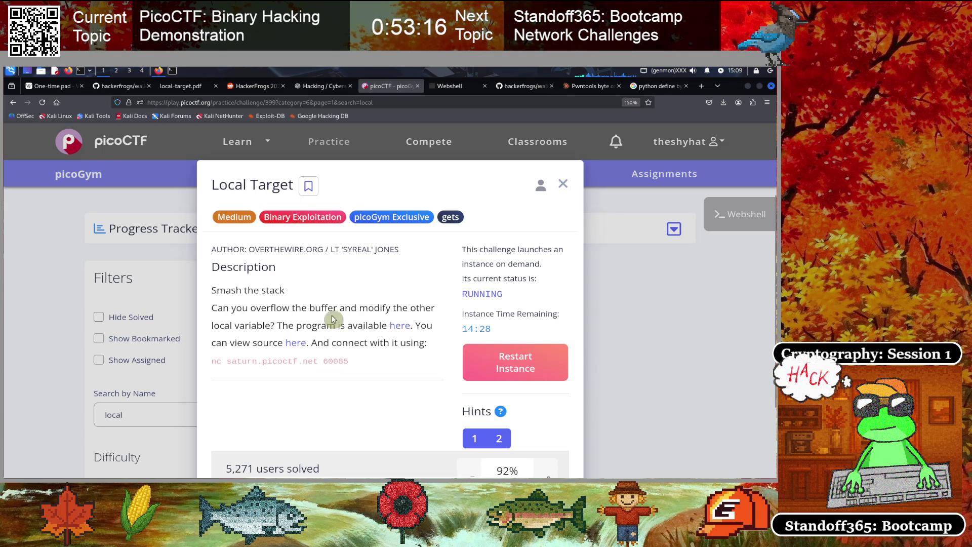
pyautogui.rightClick(399, 329)
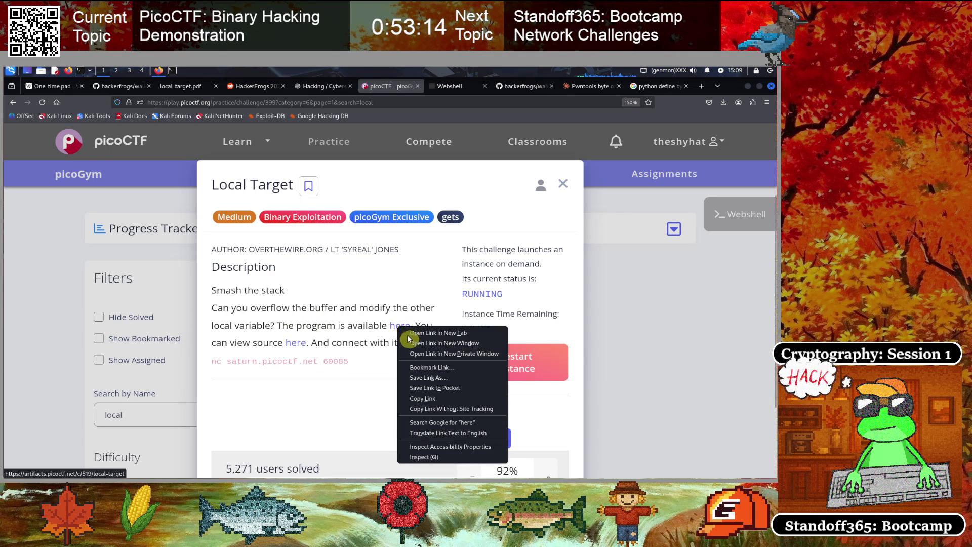
pyautogui.click(421, 399)
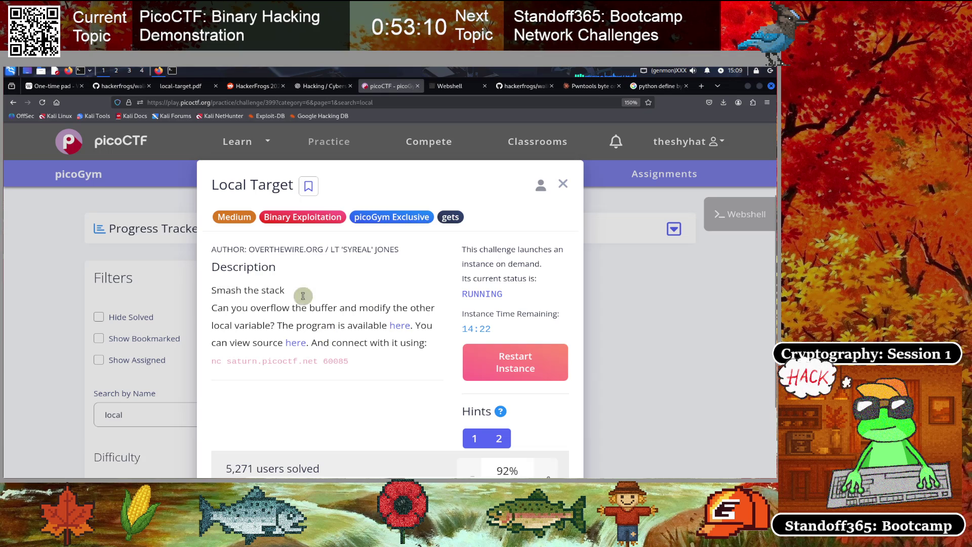
pyautogui.click(456, 87)
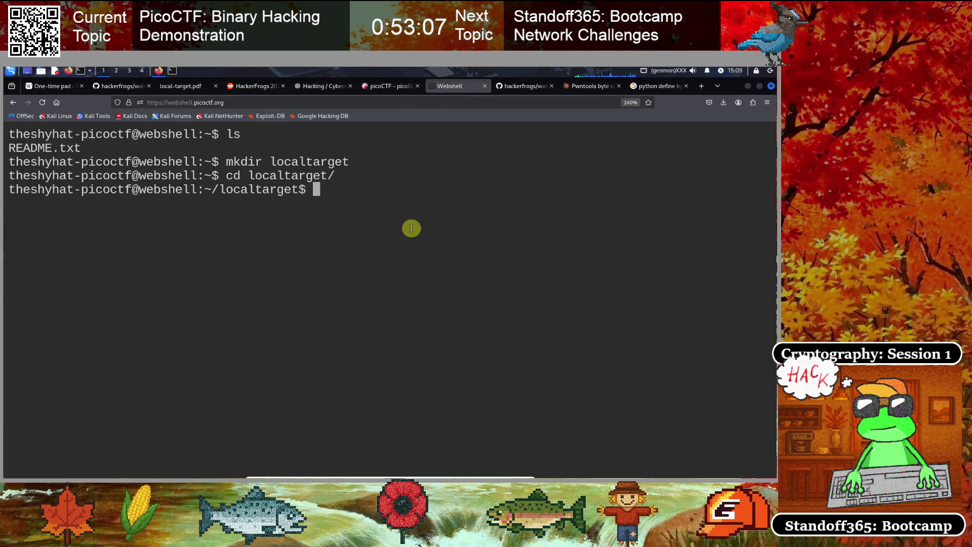
# Step: Download the local-target binary into the localtarget folder with wget
pyautogui.write('et')
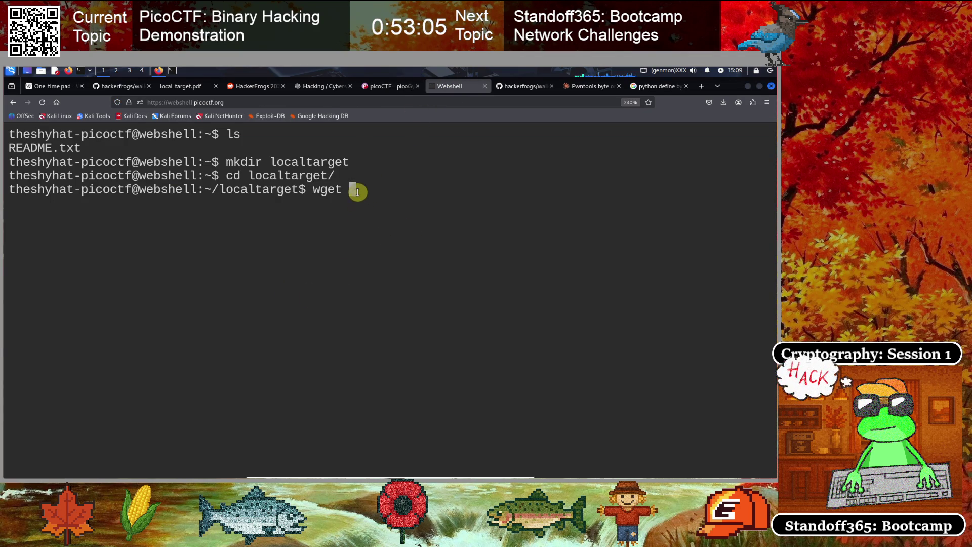
pyautogui.rightClick(352, 188)
pyautogui.click(365, 240)
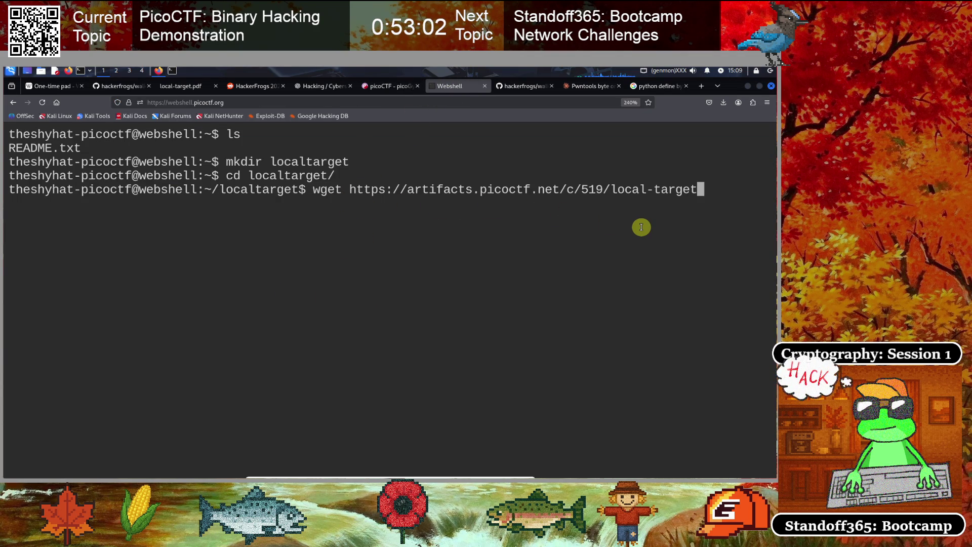
pyautogui.press('Return')
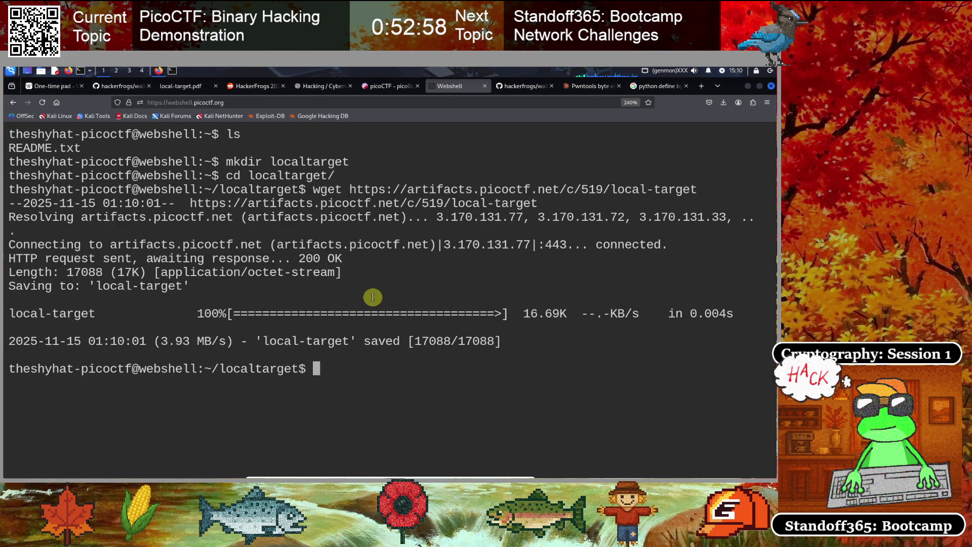
# Step: Copy the local-target.c link from the challenge page and download the source with wget
pyautogui.click(387, 86)
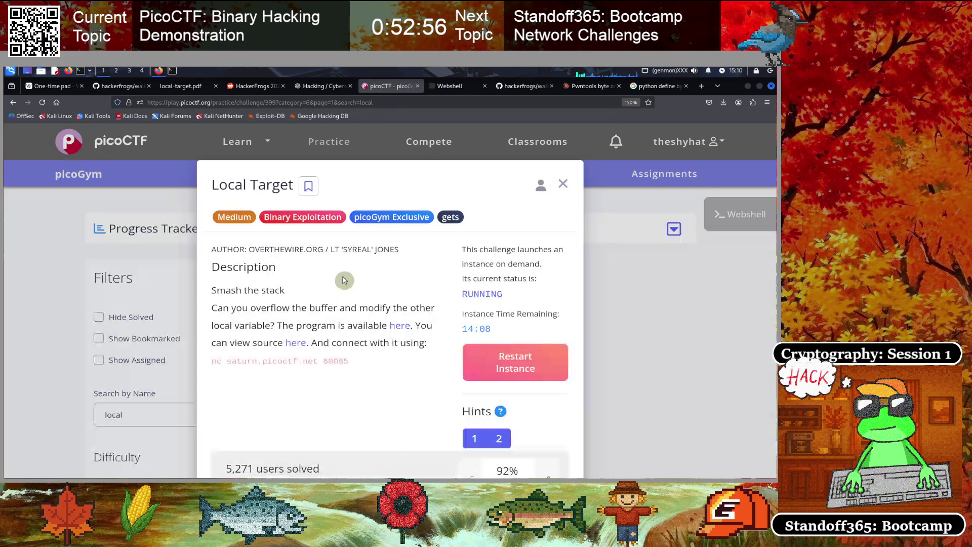
pyautogui.rightClick(298, 341)
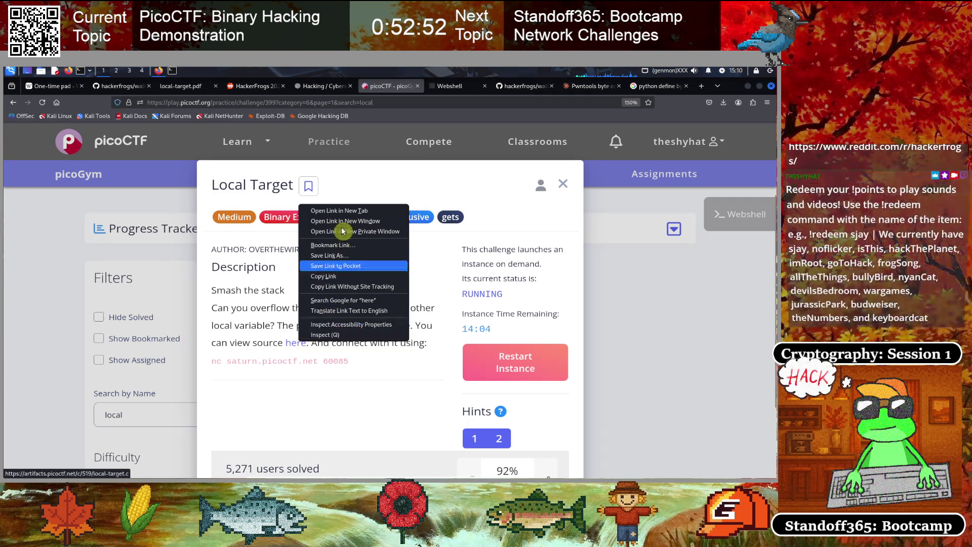
pyautogui.click(324, 276)
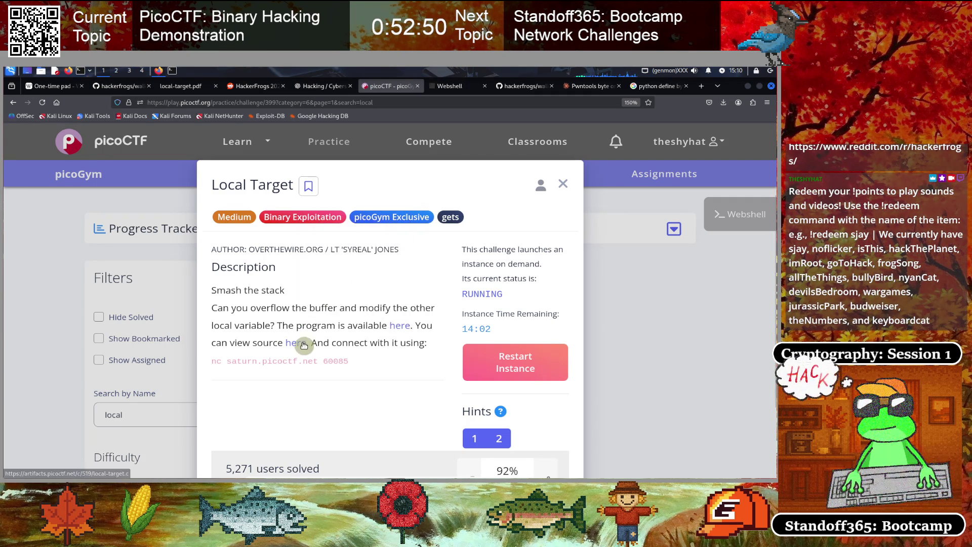
pyautogui.click(449, 86)
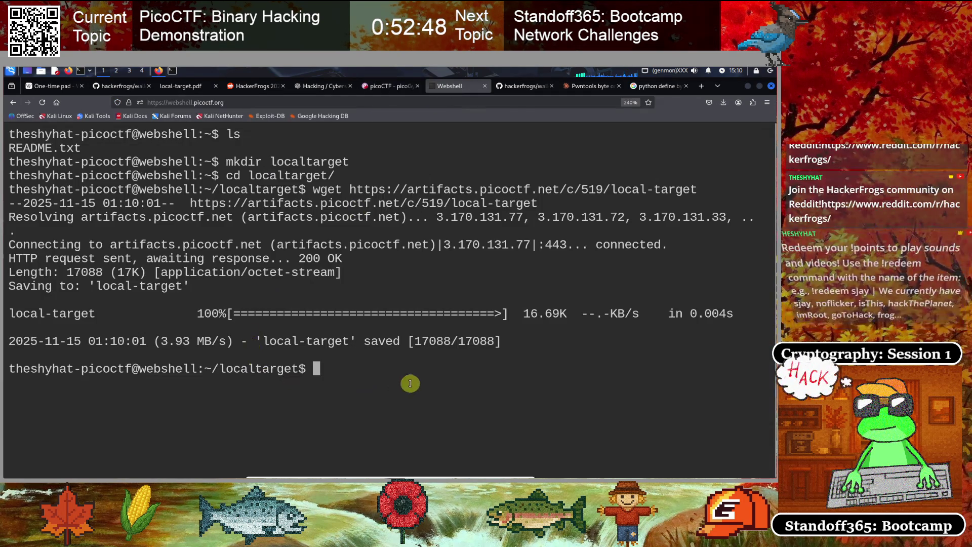
pyautogui.write('wget')
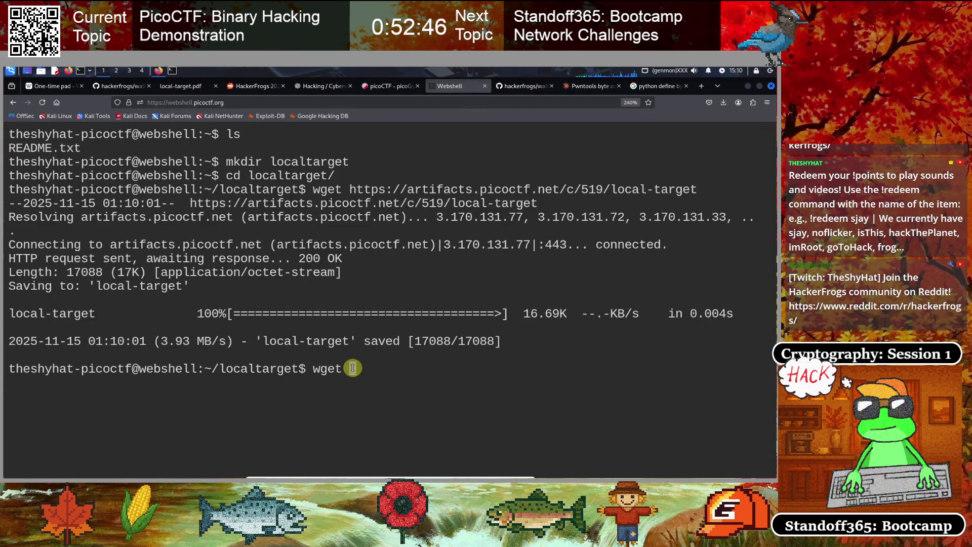
pyautogui.rightClick(355, 368)
pyautogui.click(373, 301)
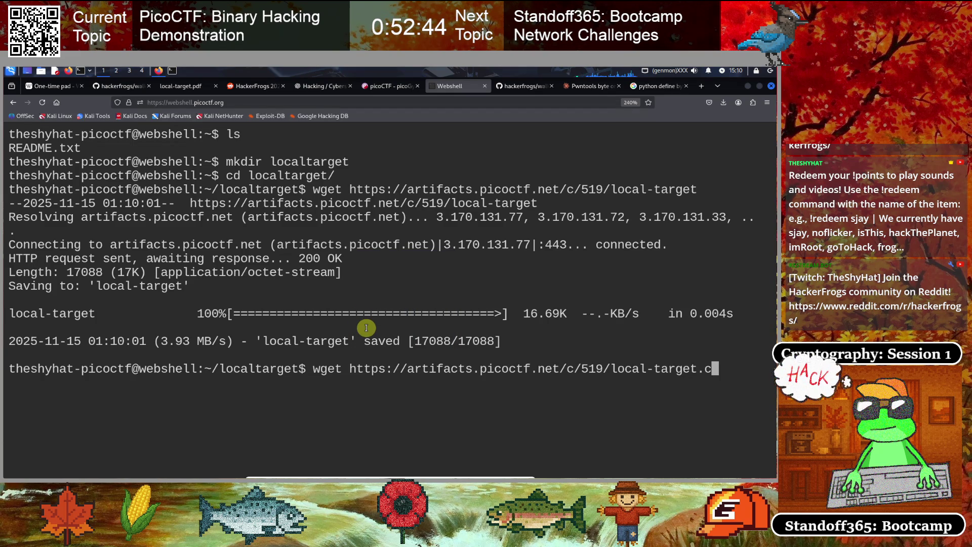
pyautogui.press('Return')
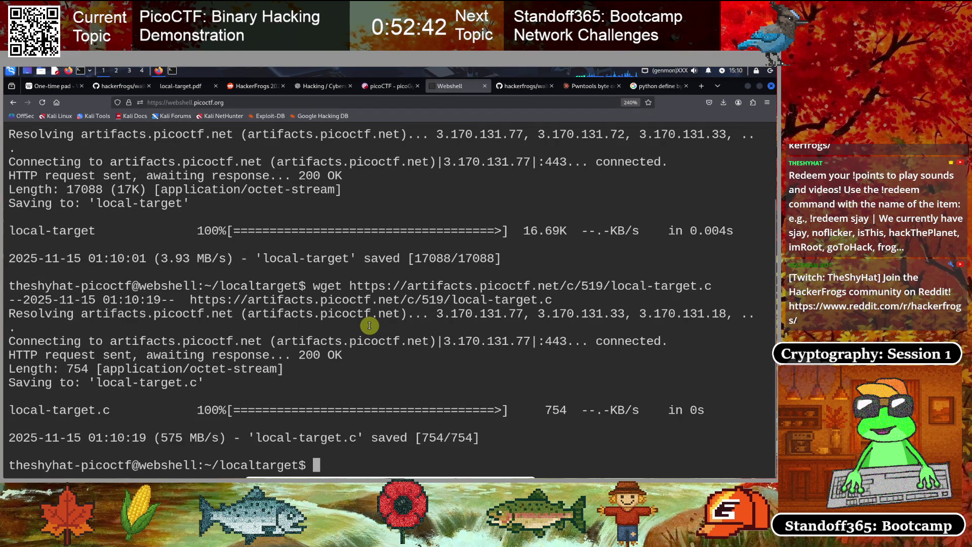
# Step: Clear the terminal, list local-target and local-target.c, and copy the local-target name
pyautogui.write('clear')
pyautogui.press('Return')
pyautogui.write('ls')
pyautogui.press('Return')
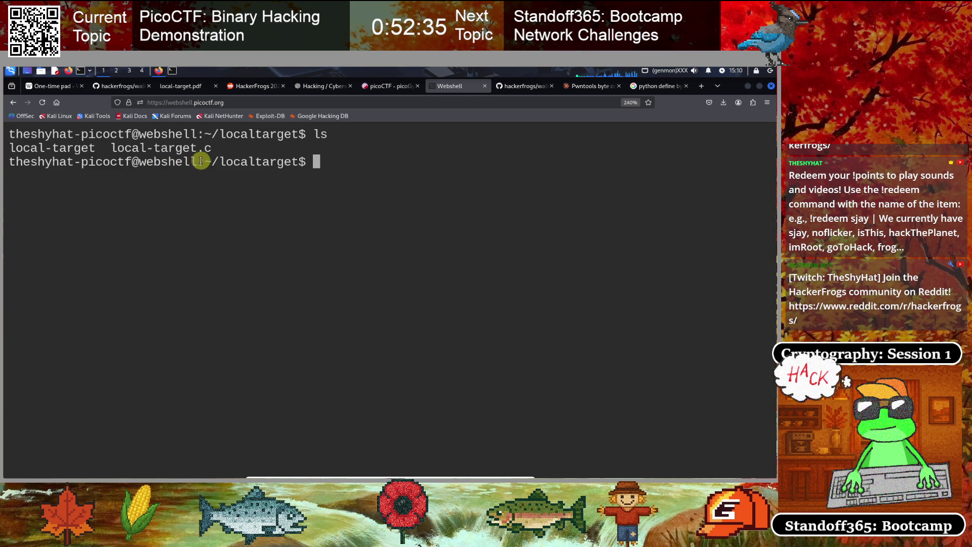
pyautogui.moveTo(95, 147); pyautogui.dragTo(6, 150)
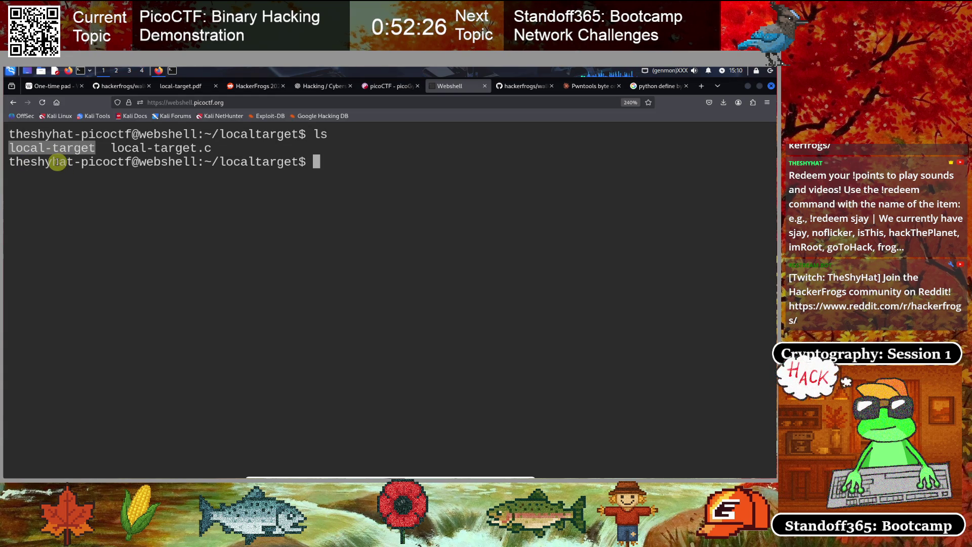
pyautogui.click(374, 214)
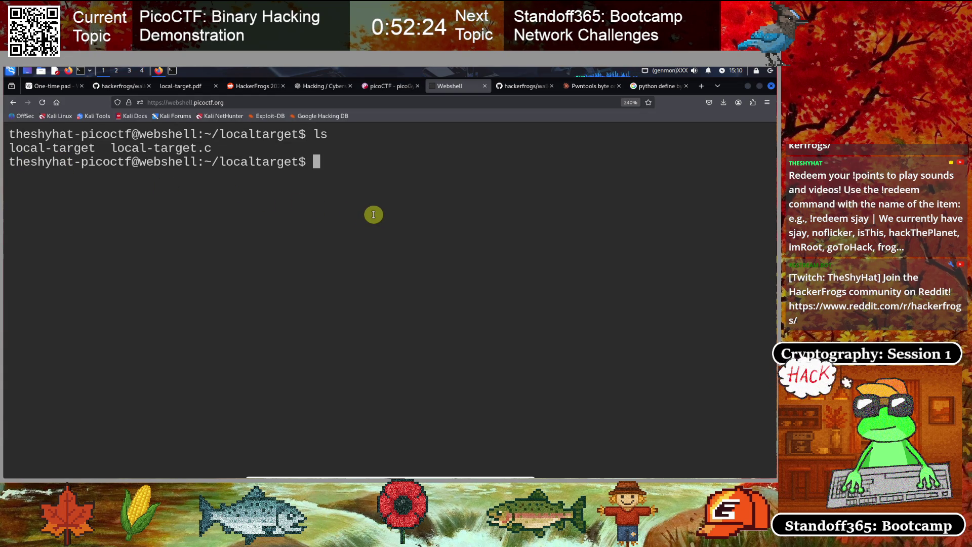
# Step: Make local-target executable with chmod +x and list the folder to confirm
pyautogui.write('mod +x')
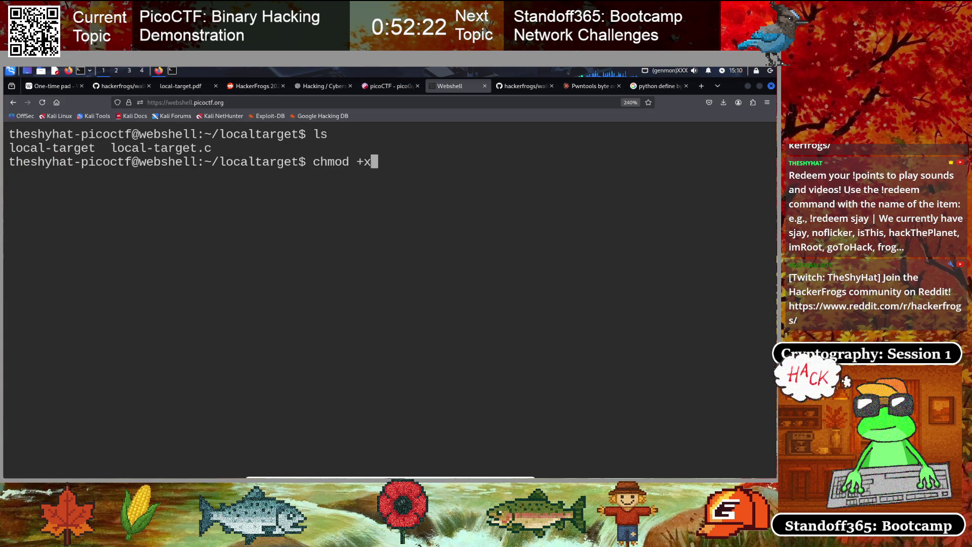
pyautogui.write('target')
pyautogui.press('Return')
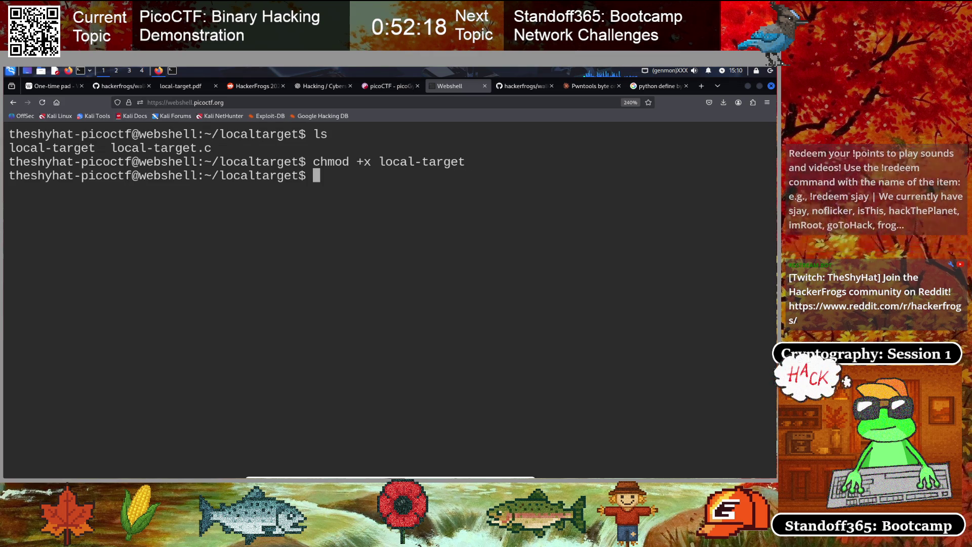
pyautogui.write('ls')
pyautogui.press('Return')
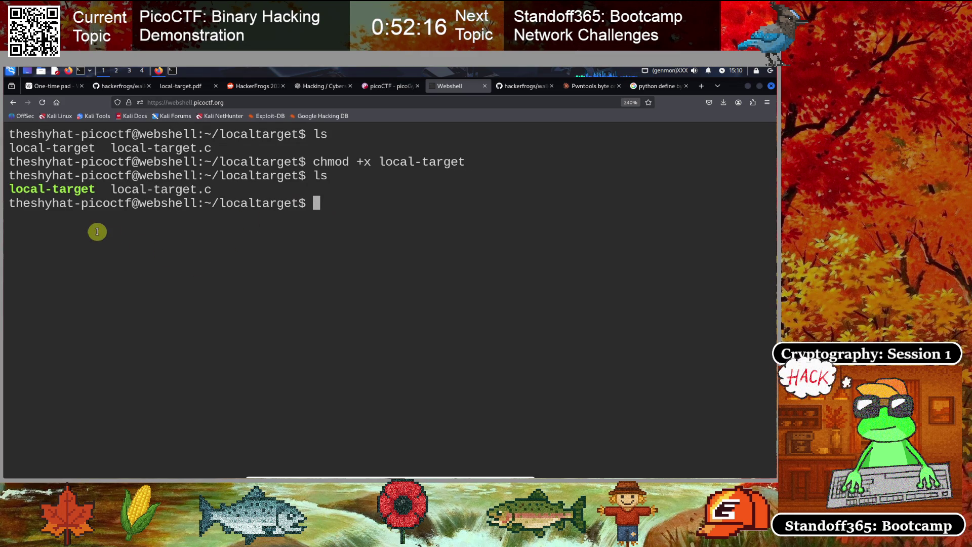
pyautogui.moveTo(95, 188); pyautogui.dragTo(10, 192)
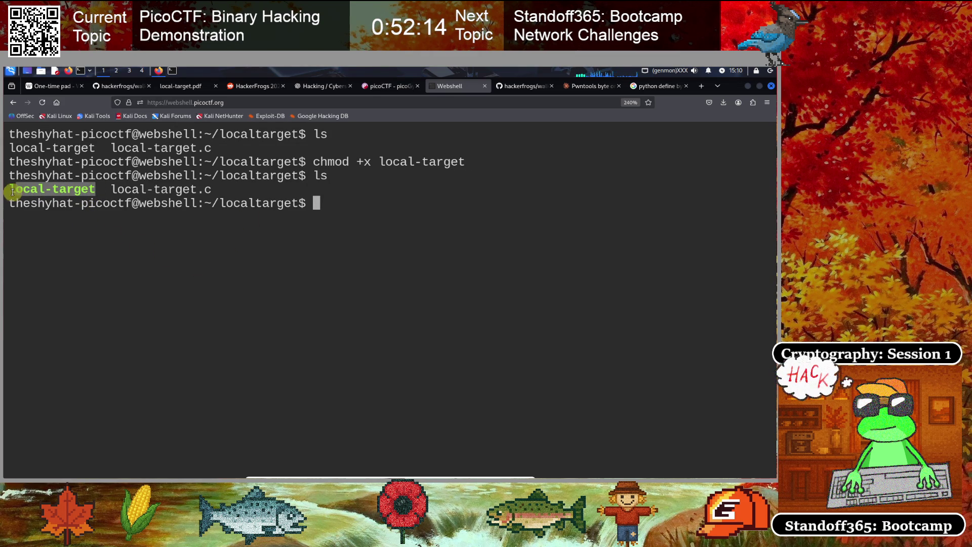
pyautogui.click(307, 284)
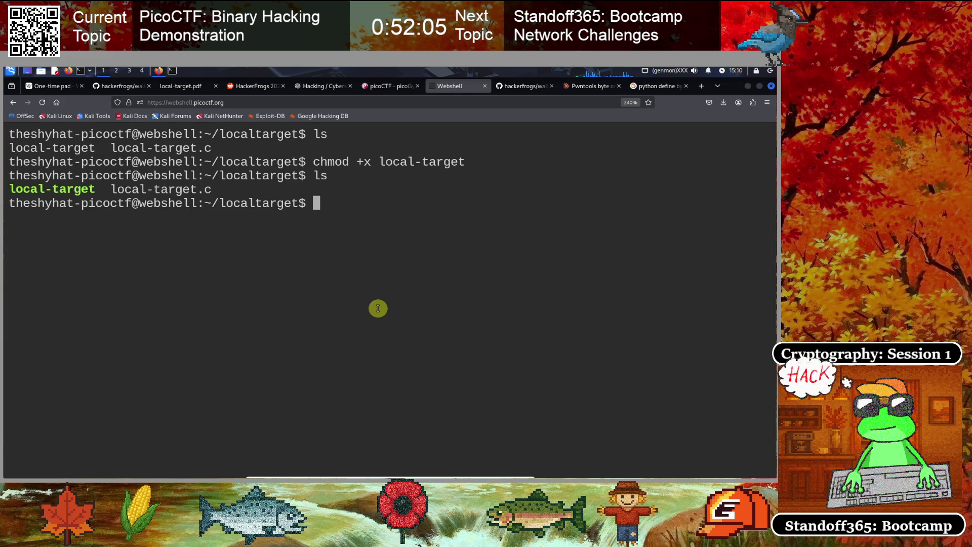
# Step: Copy the local-target and local-target.c file names from the listing and start a nano command
pyautogui.moveTo(113, 189); pyautogui.dragTo(213, 189)
pyautogui.click(233, 267)
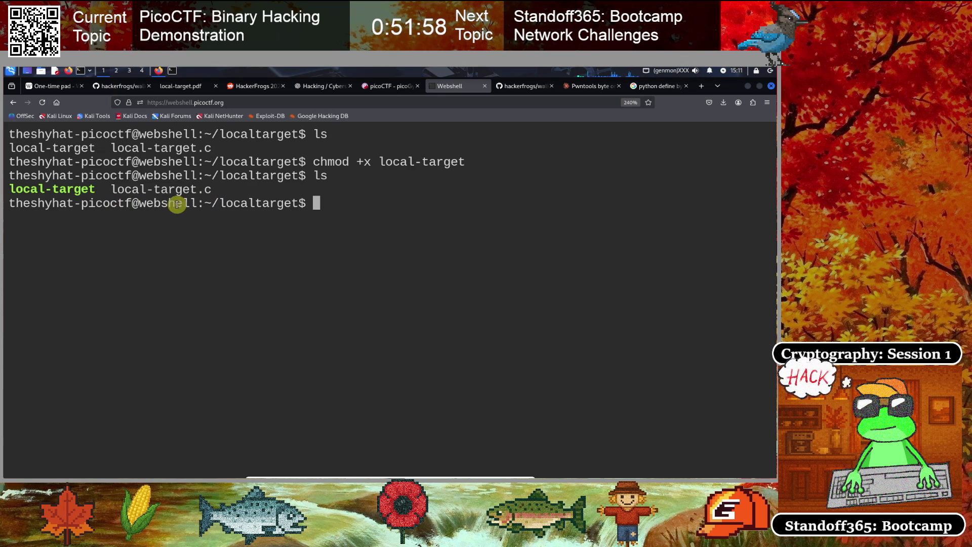
pyautogui.moveTo(220, 189); pyautogui.dragTo(9, 189)
pyautogui.click(74, 187)
pyautogui.hotkey('ctrl', 'shift', 'c')
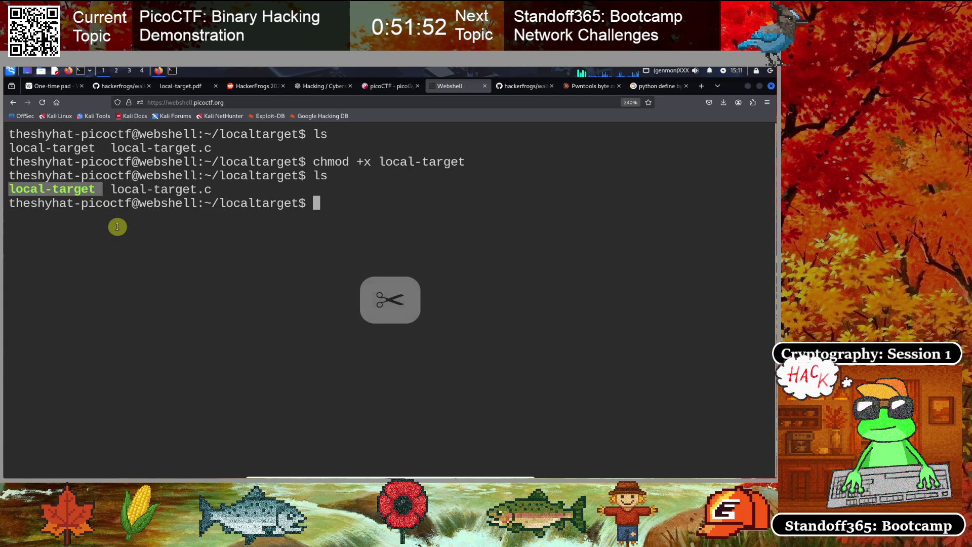
pyautogui.click(112, 189)
pyautogui.moveTo(165, 188); pyautogui.dragTo(230, 187)
pyautogui.hotkey('ctrl', 'shift', 'c')
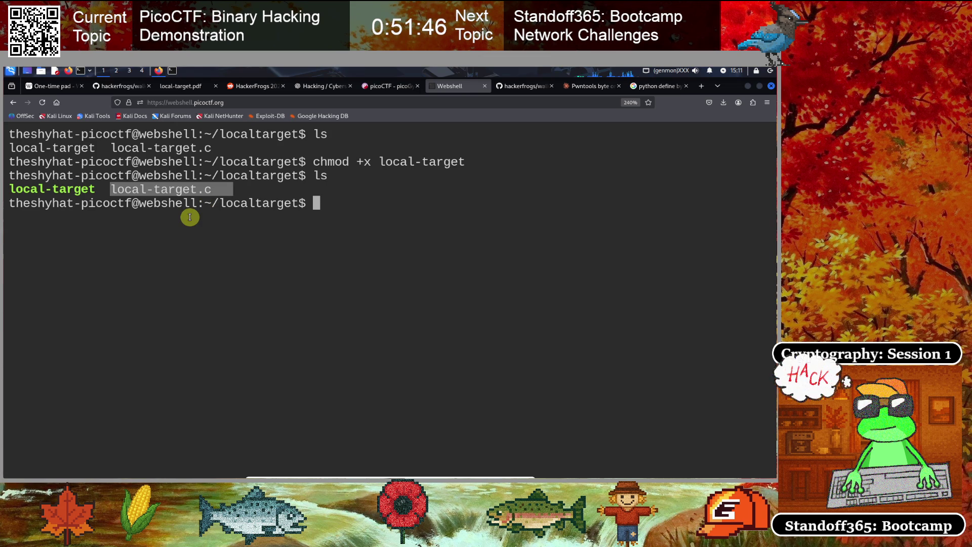
pyautogui.click(215, 234)
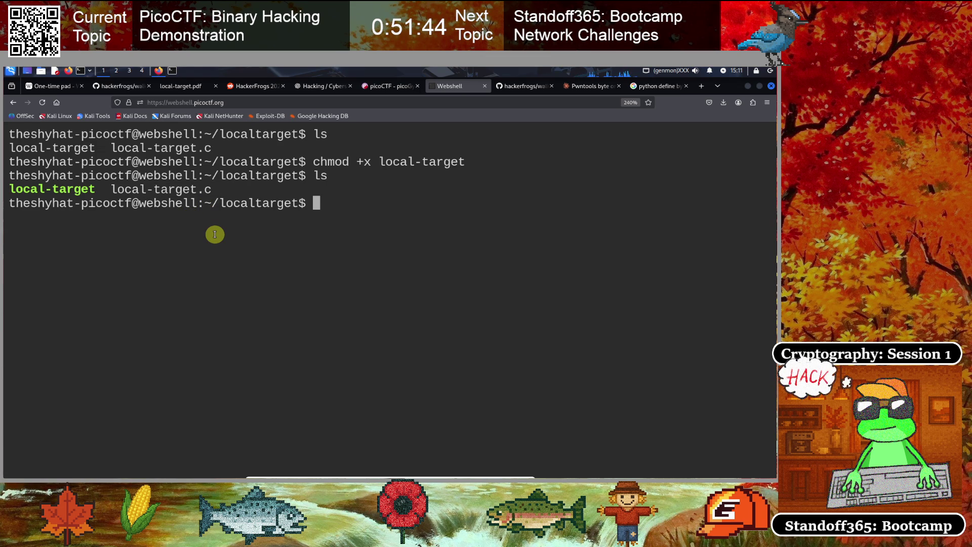
pyautogui.write('nano local-target')
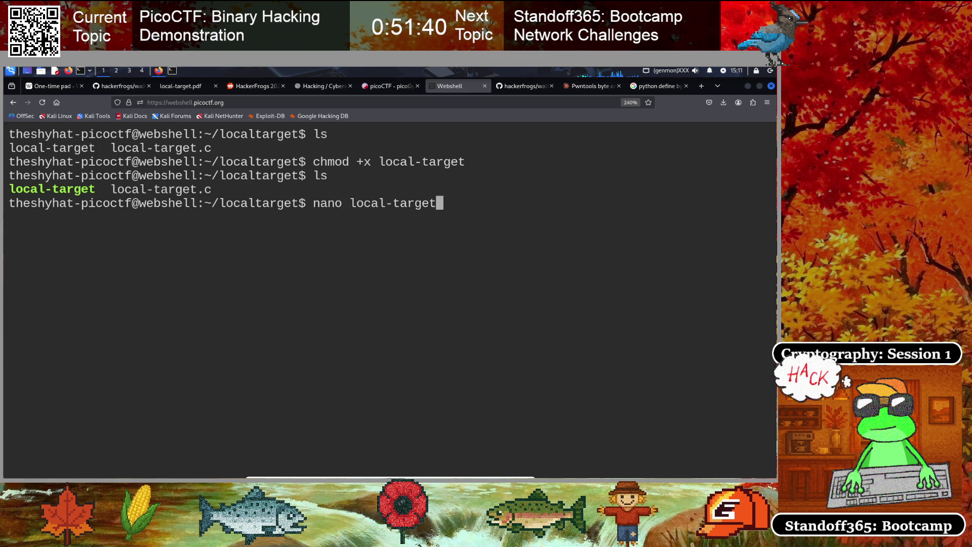
# Step: Open the binary in nano, exit, then rerun the command as nano local-target.c
pyautogui.press('Return')
pyautogui.hotkey('ctrl', 'x')
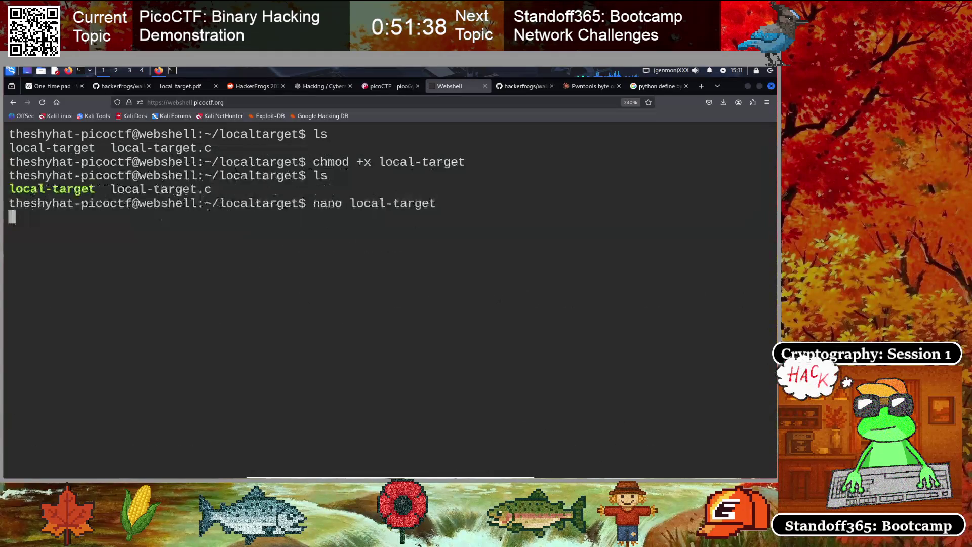
pyautogui.press('Up')
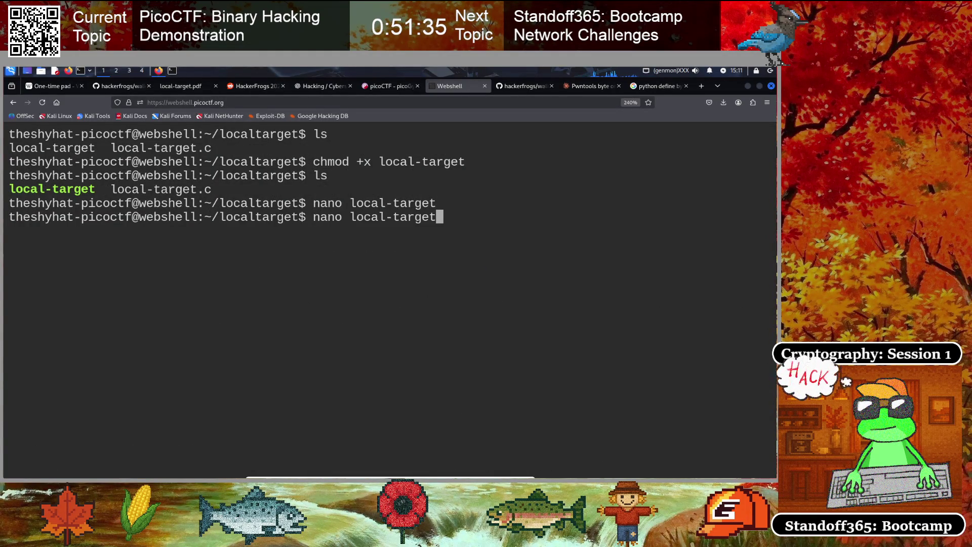
pyautogui.moveTo(102, 189); pyautogui.dragTo(9, 189)
pyautogui.hotkey('ctrl', 'c')
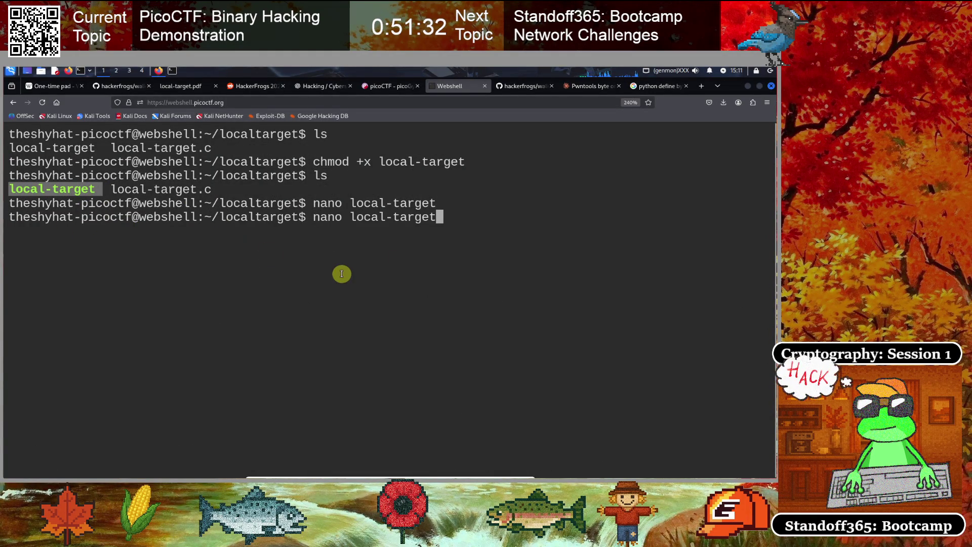
pyautogui.click(342, 273)
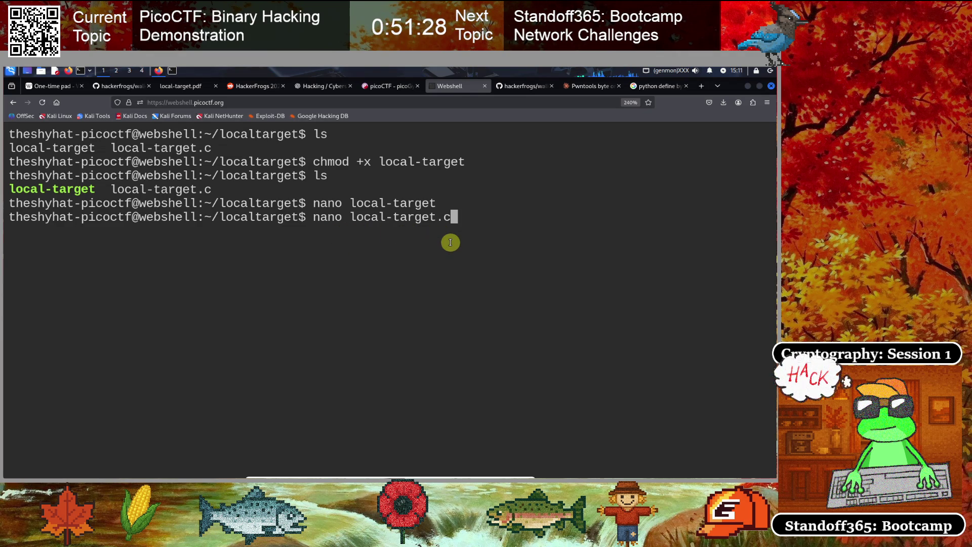
pyautogui.press('Return')
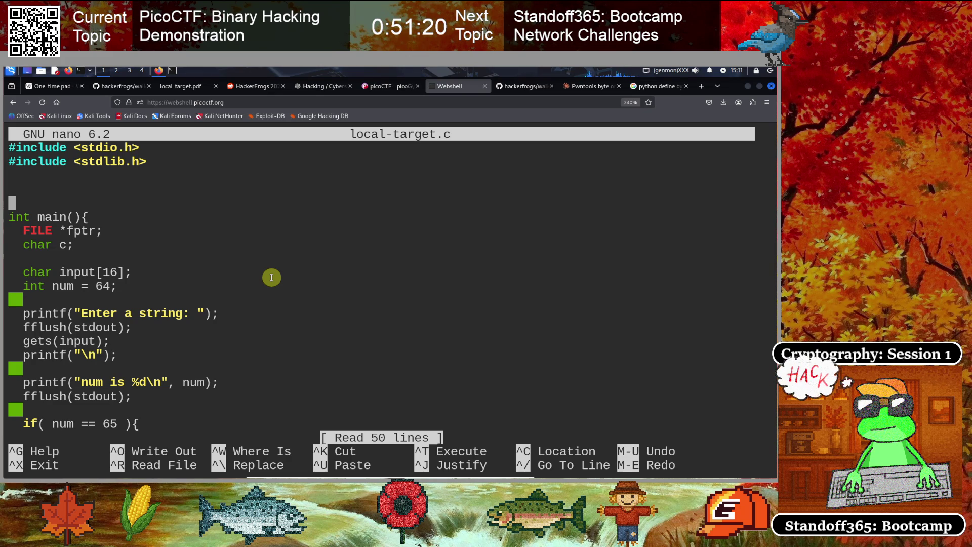
pyautogui.press('Down')
pyautogui.press('Down')
pyautogui.press('Down')
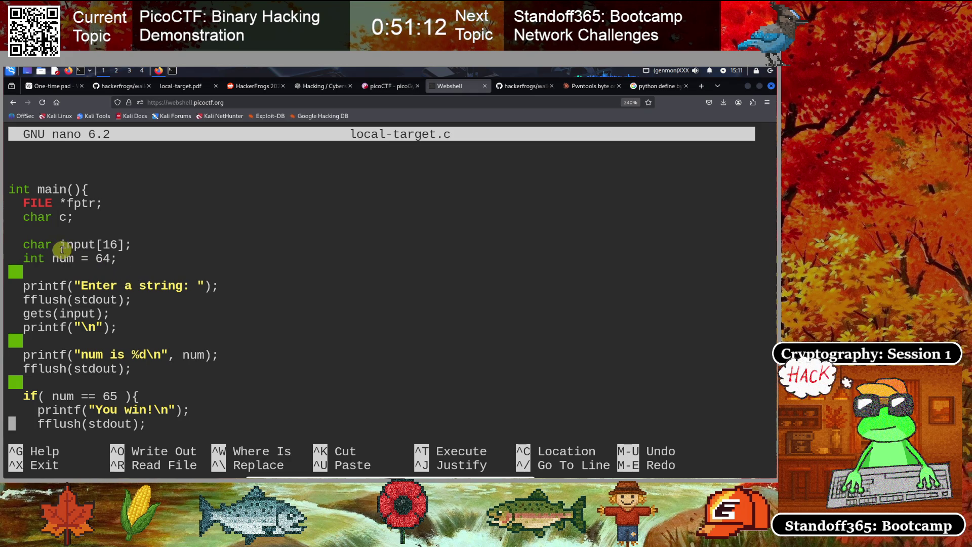
pyautogui.tripleClick(127, 235)
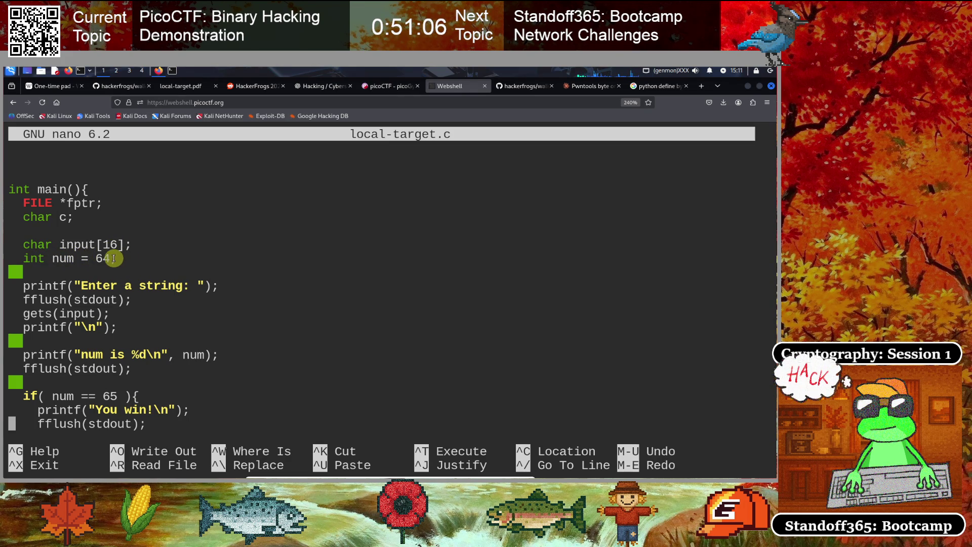
pyautogui.moveTo(124, 244); pyautogui.dragTo(54, 245)
pyautogui.click(158, 267)
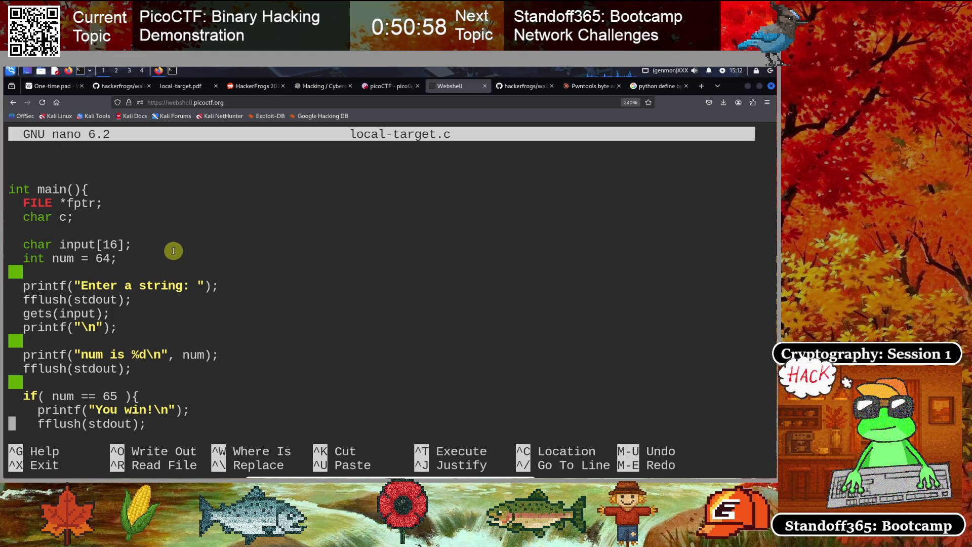
pyautogui.moveTo(122, 242); pyautogui.dragTo(69, 243)
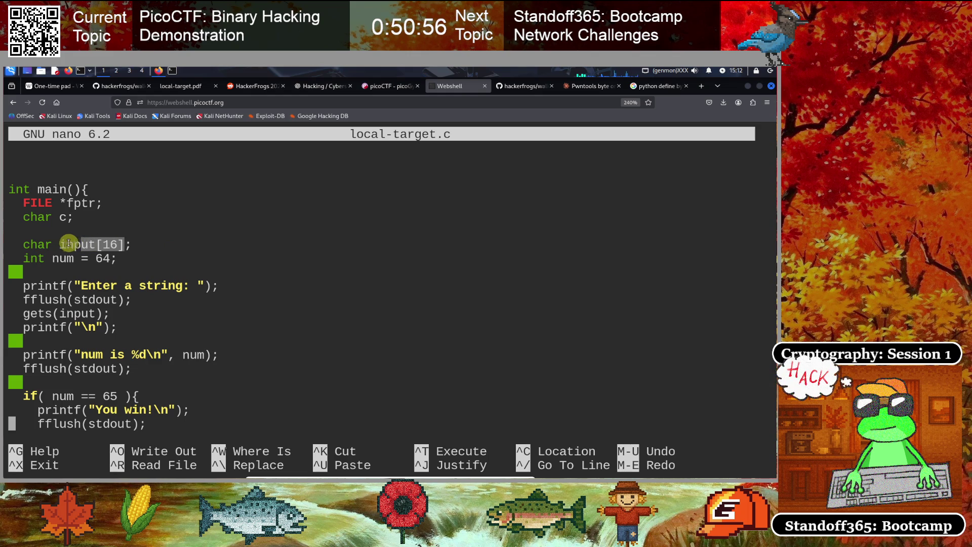
pyautogui.hotkey('ctrl', 'shift', 'c')
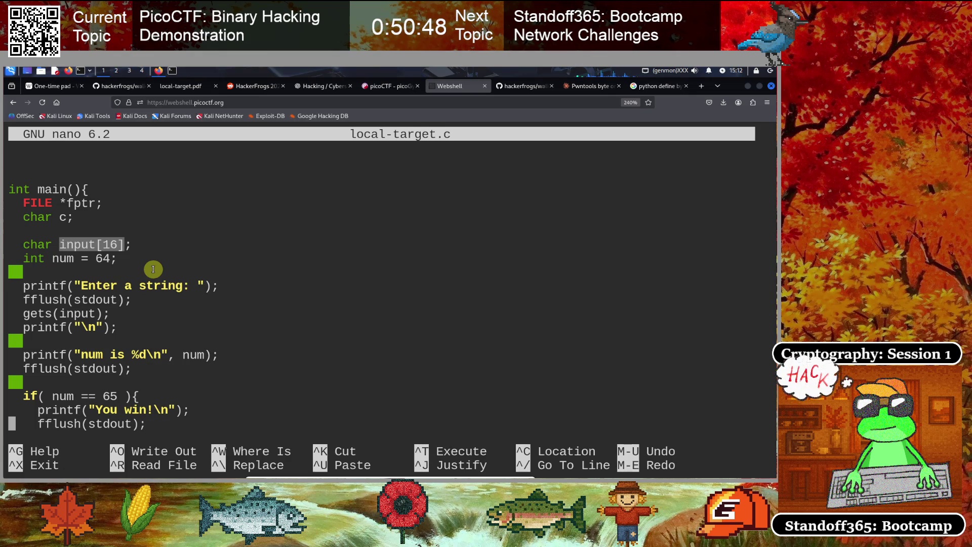
pyautogui.click(153, 269)
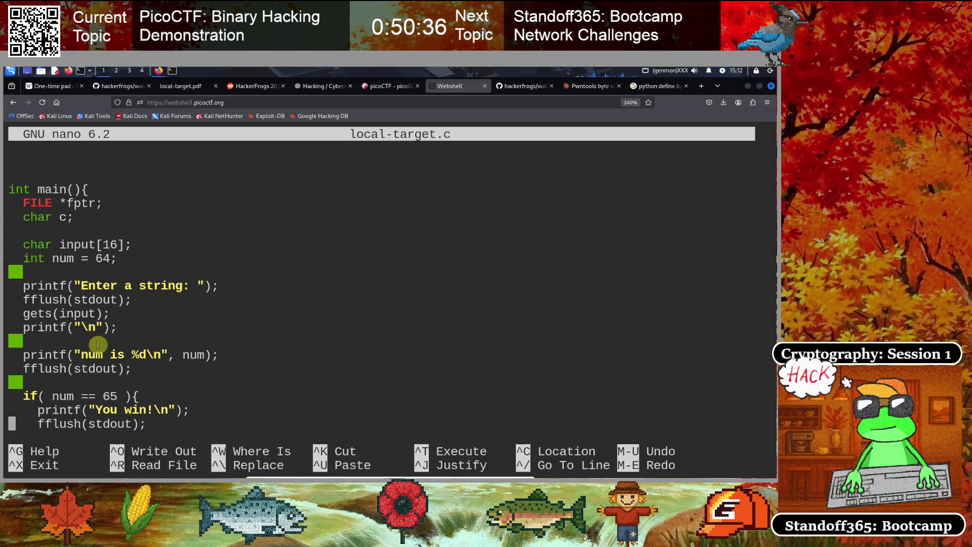
pyautogui.moveTo(21, 313); pyautogui.dragTo(104, 313)
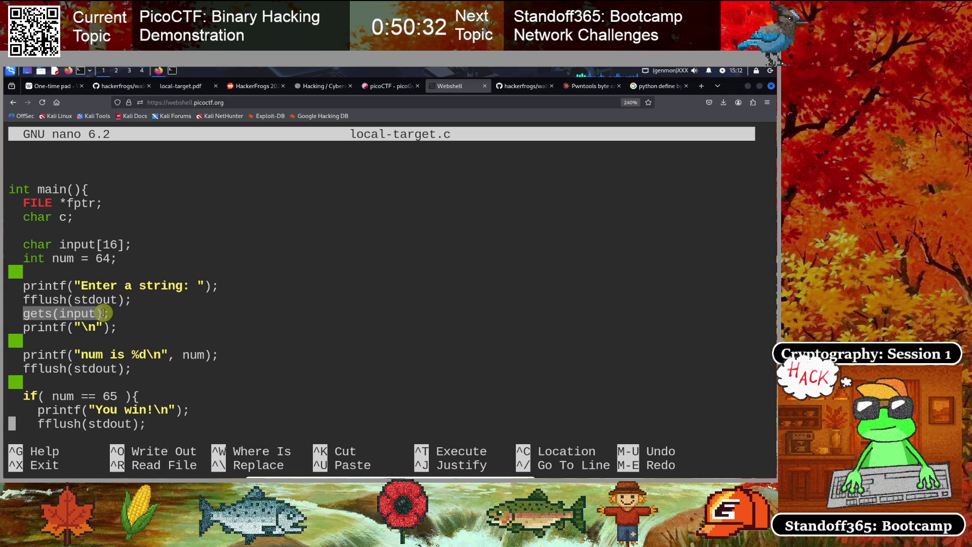
pyautogui.click(48, 328)
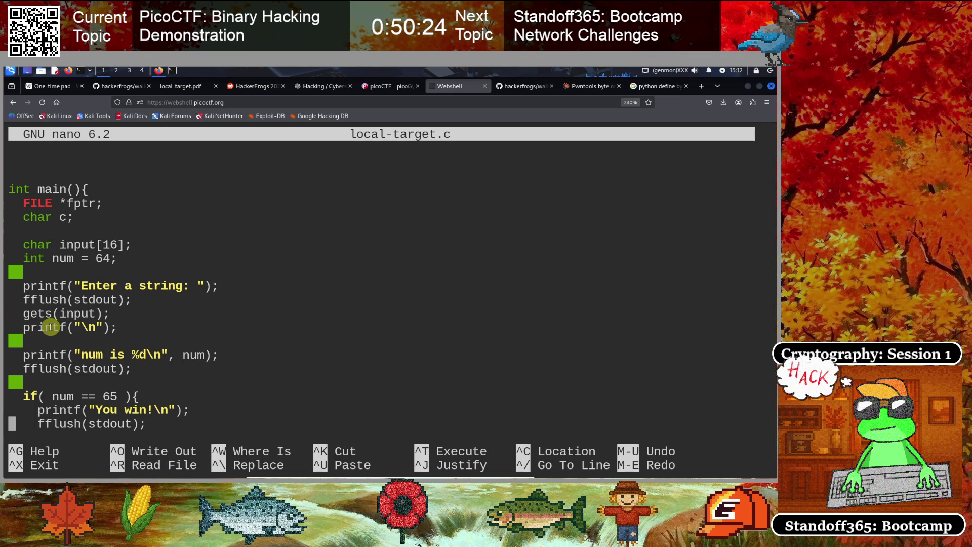
pyautogui.moveTo(59, 313); pyautogui.dragTo(95, 314)
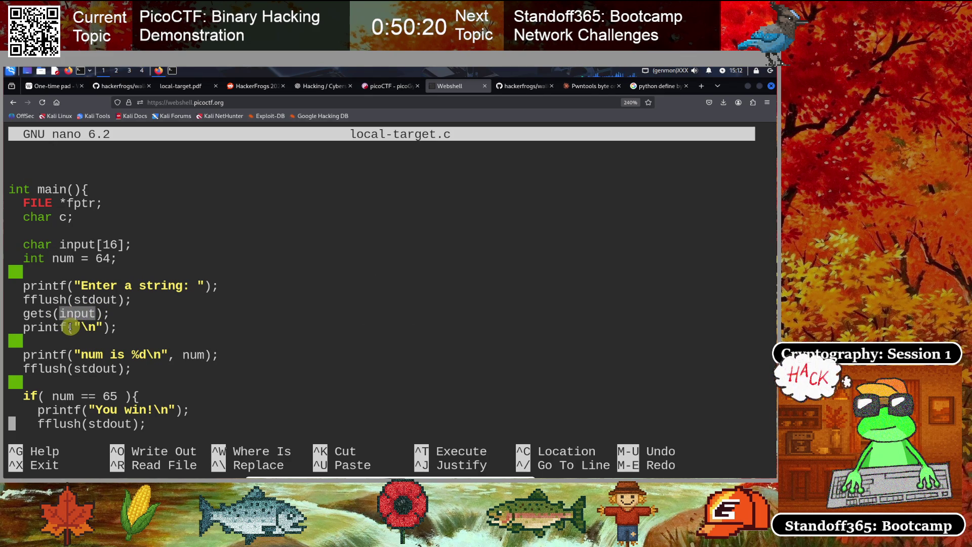
pyautogui.click(71, 327)
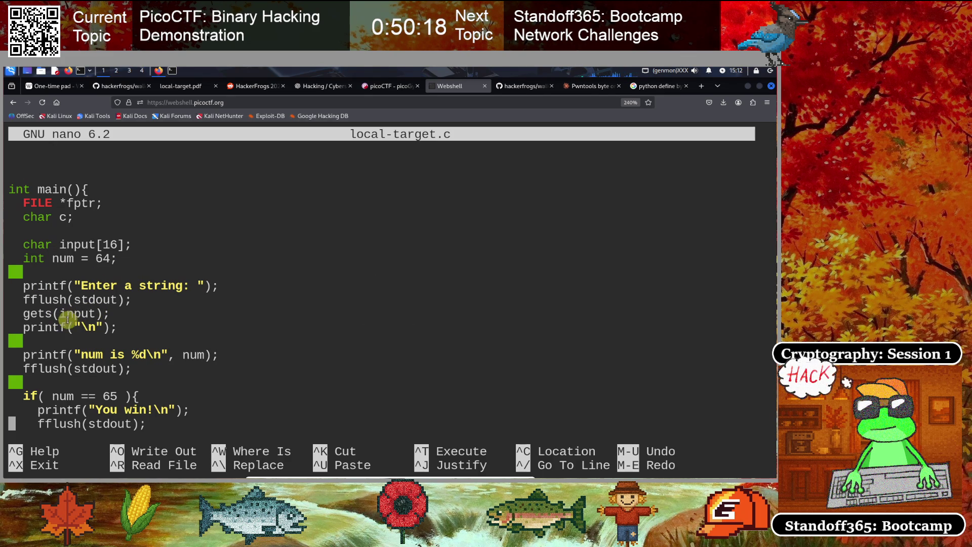
pyautogui.moveTo(21, 316); pyautogui.dragTo(127, 314)
pyautogui.click(73, 311)
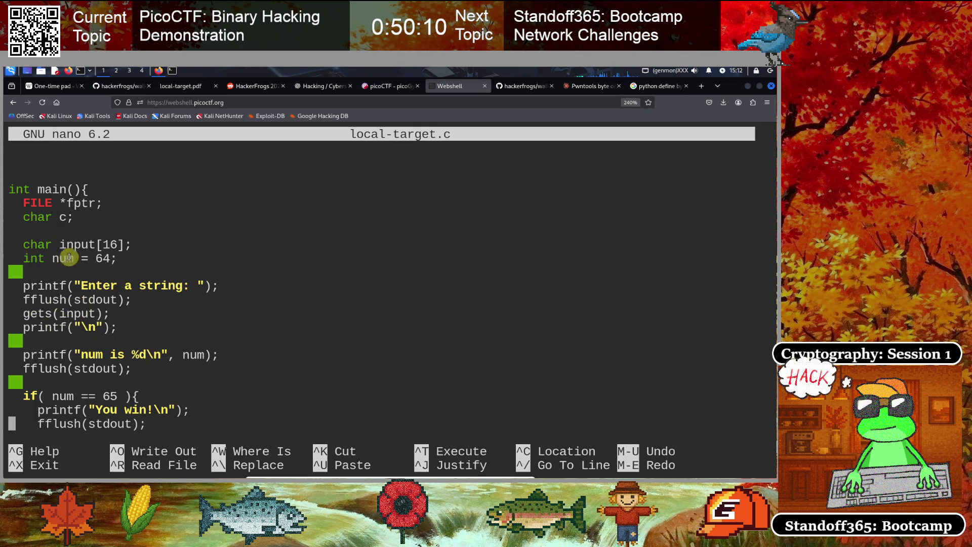
pyautogui.moveTo(59, 244); pyautogui.dragTo(124, 243)
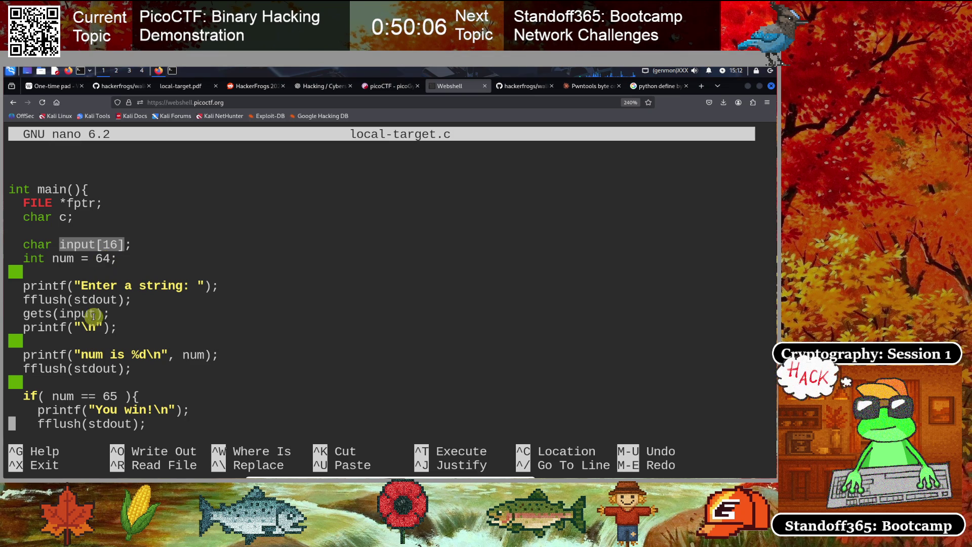
pyautogui.doubleClick(30, 314)
pyautogui.moveTo(64, 313); pyautogui.dragTo(103, 313)
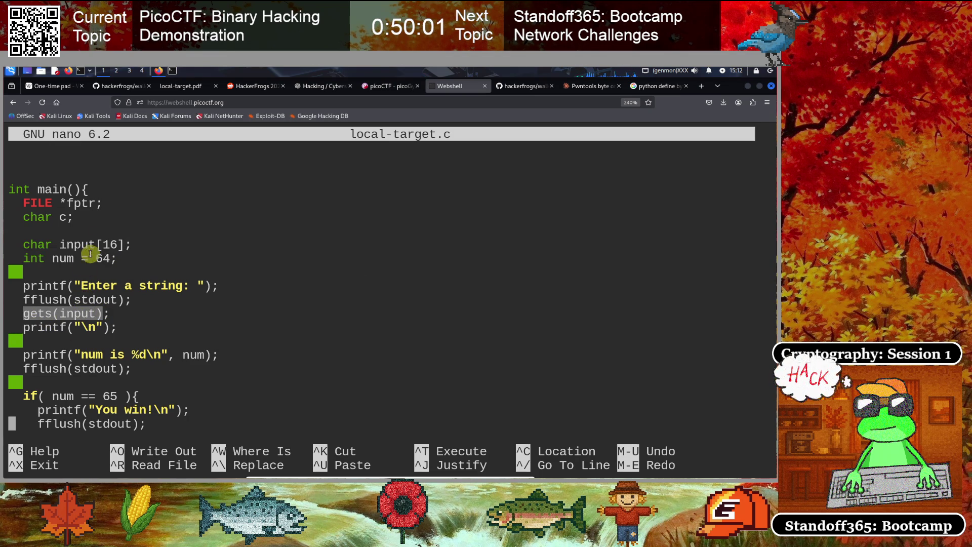
pyautogui.click(232, 315)
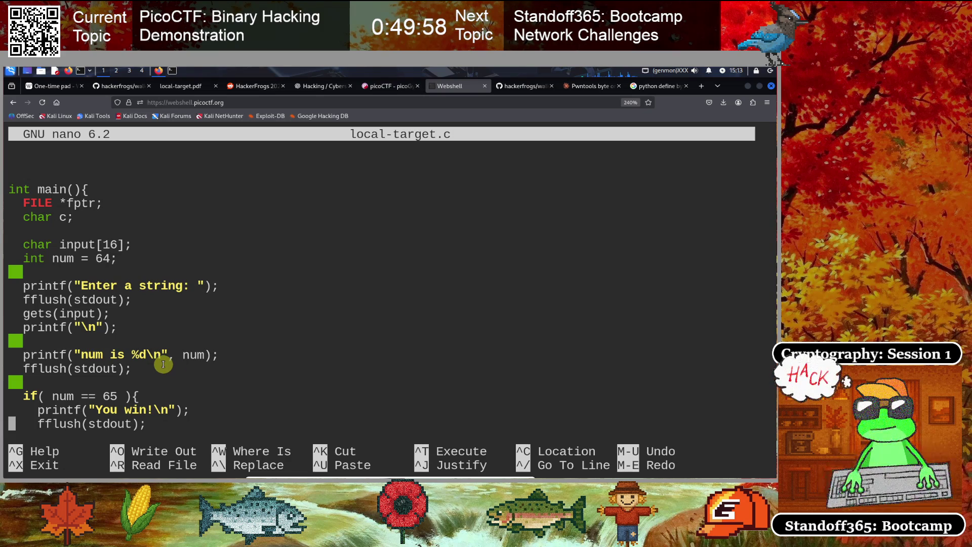
pyautogui.press('Down')
pyautogui.press('Down')
pyautogui.press('Down')
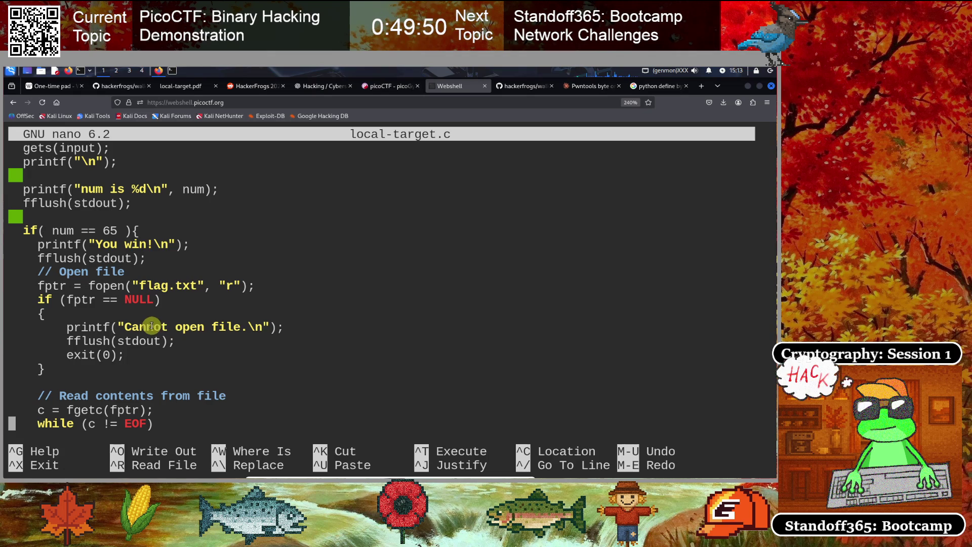
# Step: Highlight the num == 65 condition, the You win! message and the fopen of flag.txt
pyautogui.moveTo(136, 285); pyautogui.dragTo(198, 285)
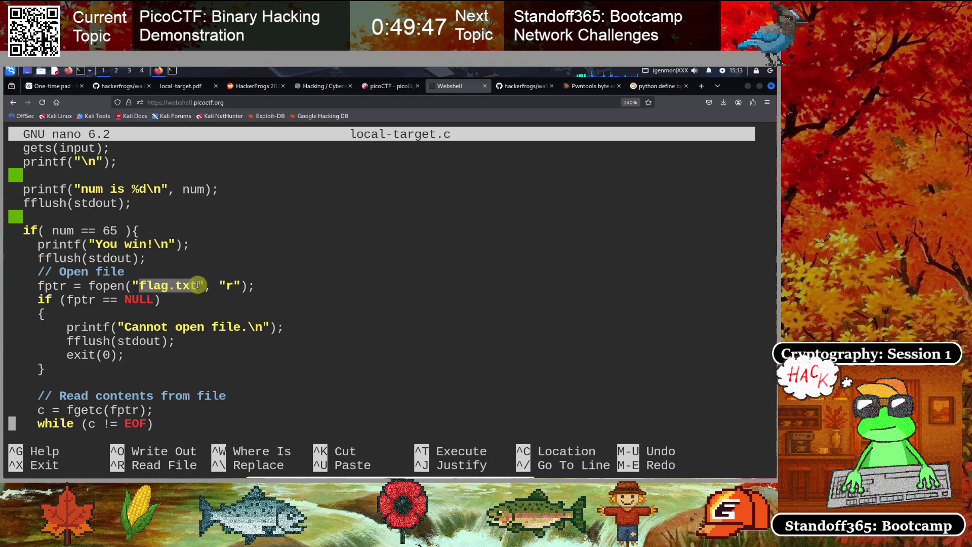
pyautogui.click(130, 289)
pyautogui.moveTo(40, 230); pyautogui.dragTo(126, 231)
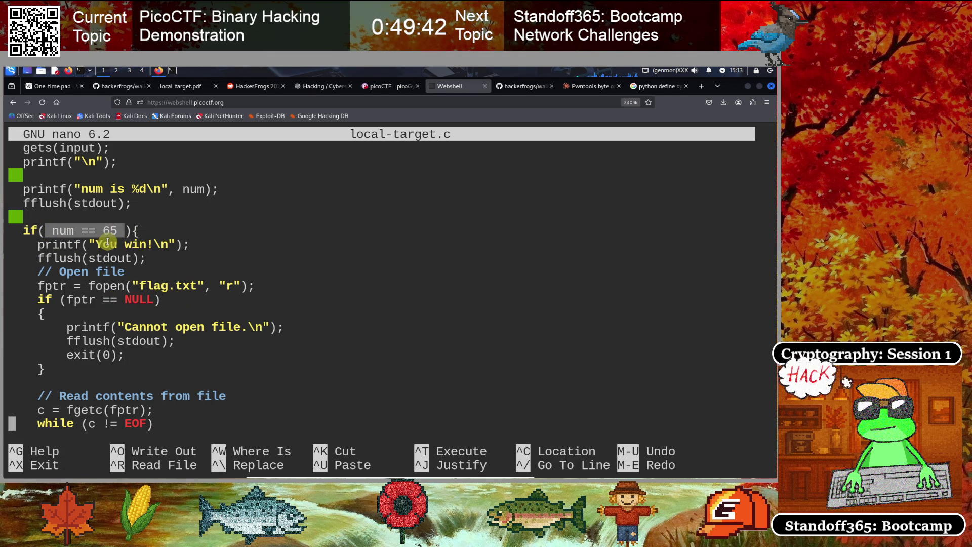
pyautogui.click(103, 257)
pyautogui.moveTo(91, 244); pyautogui.dragTo(171, 244)
pyautogui.click(92, 299)
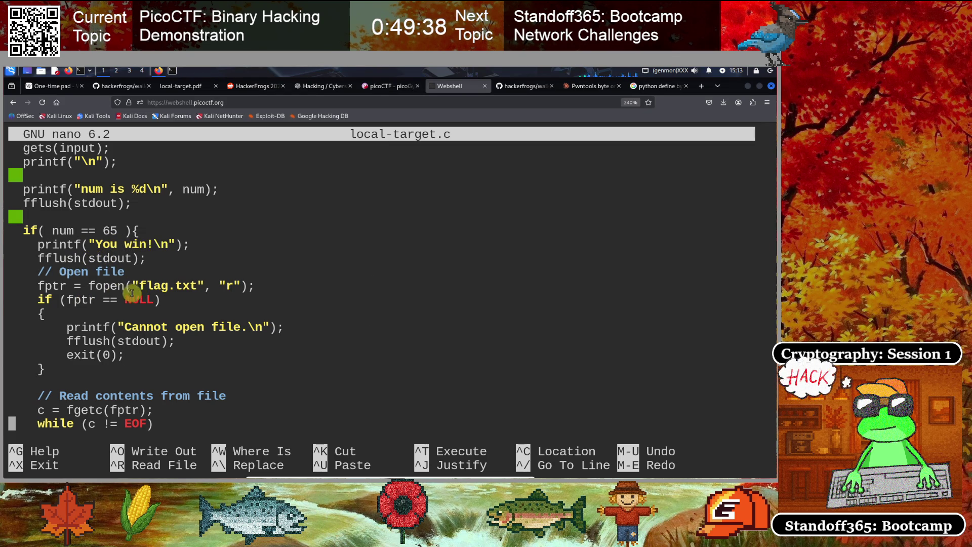
pyautogui.moveTo(81, 285); pyautogui.dragTo(248, 286)
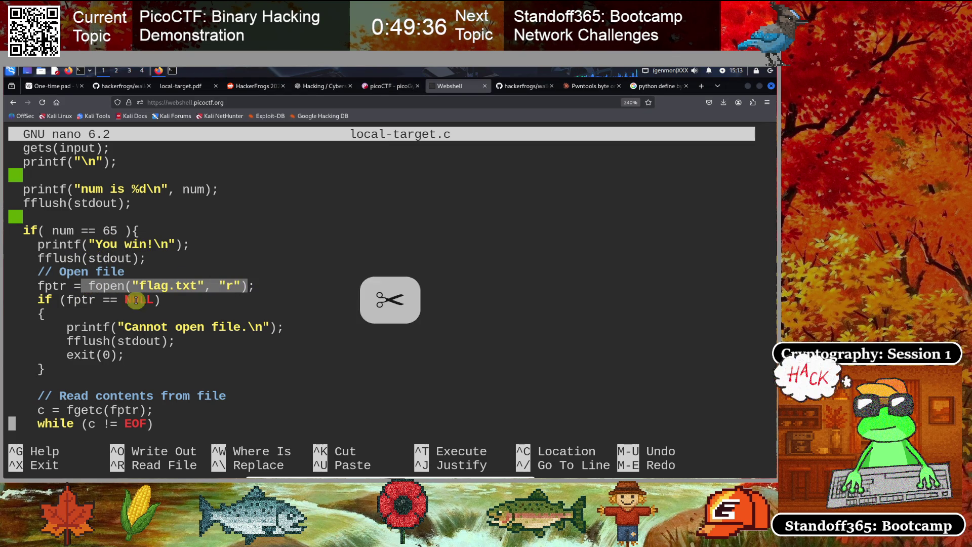
pyautogui.click(102, 277)
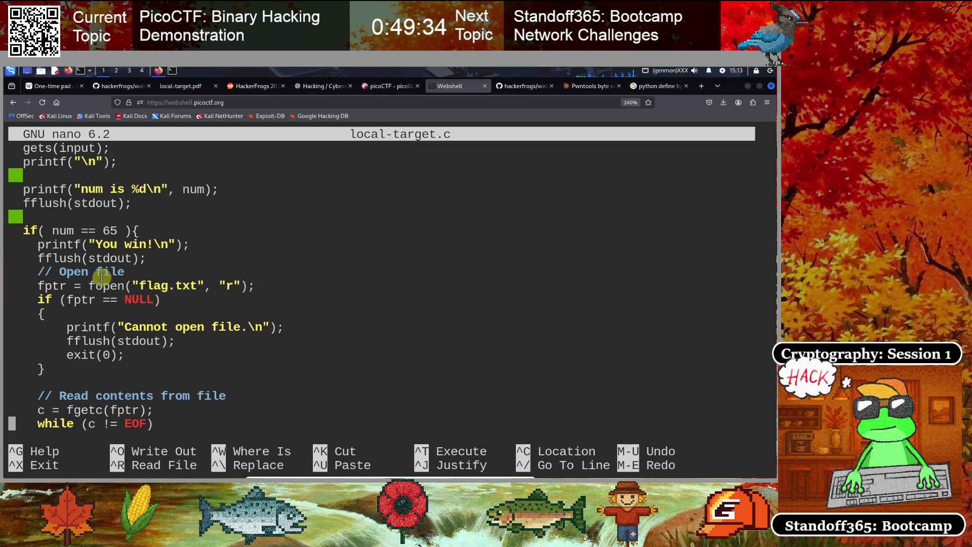
pyautogui.moveTo(46, 231); pyautogui.dragTo(131, 230)
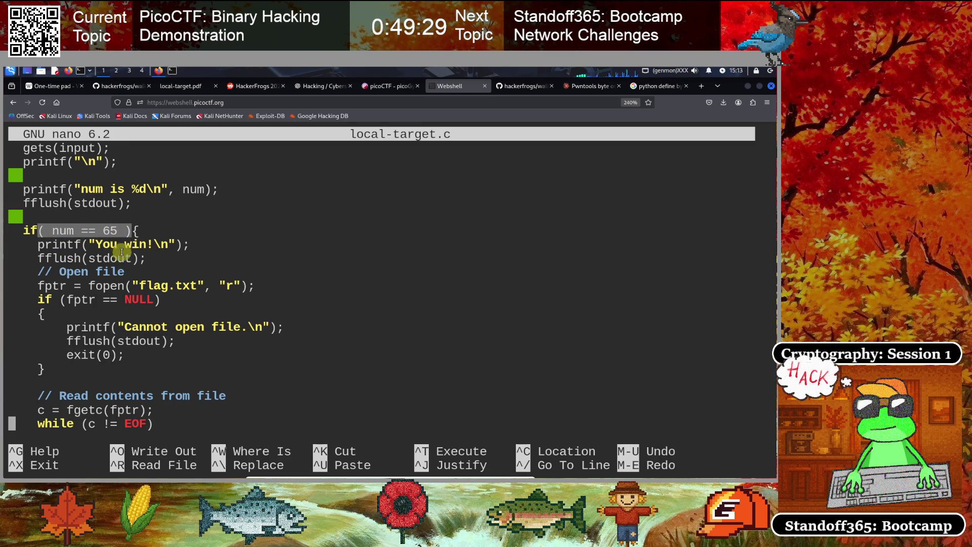
pyautogui.click(76, 246)
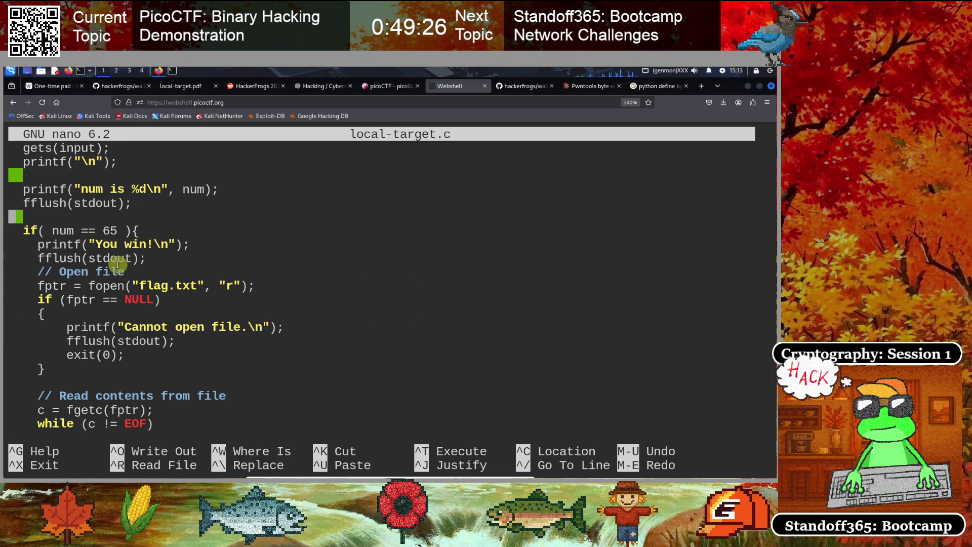
# Step: Highlight the num = 64 declaration and the num and 65 values, then bring up local-target.pdf
pyautogui.scroll(5, 118, 264)
pyautogui.moveTo(46, 285)
pyautogui.mouseDown()
pyautogui.moveTo(98, 284)
pyautogui.moveTo(108, 298)
pyautogui.mouseUp()
pyautogui.click(106, 298)
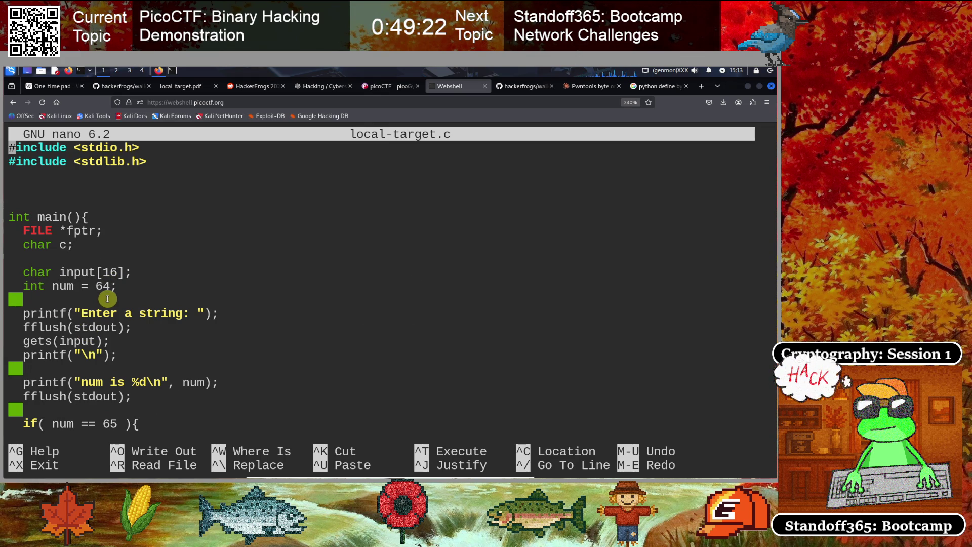
pyautogui.scroll(-10, 168, 311)
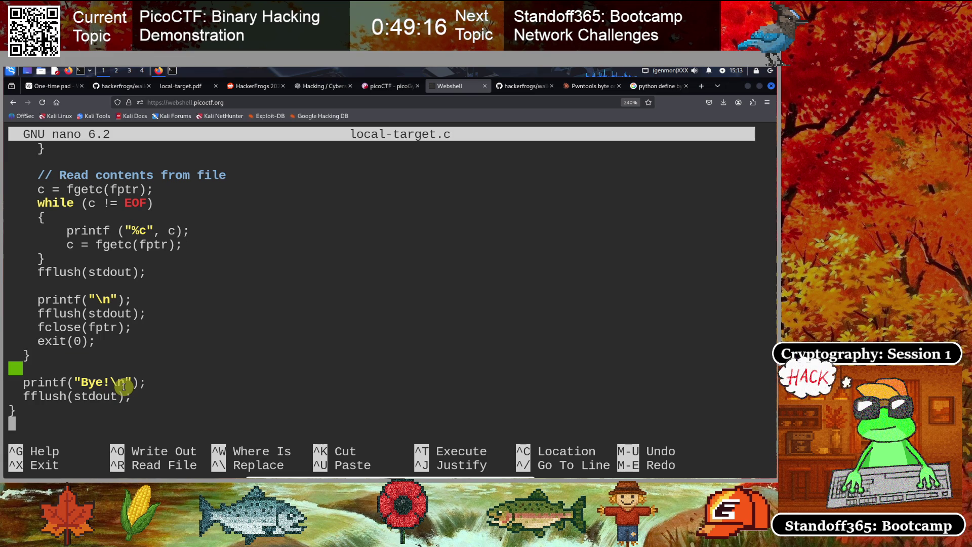
pyautogui.scroll(2, 123, 387)
pyautogui.scroll(5, 123, 386)
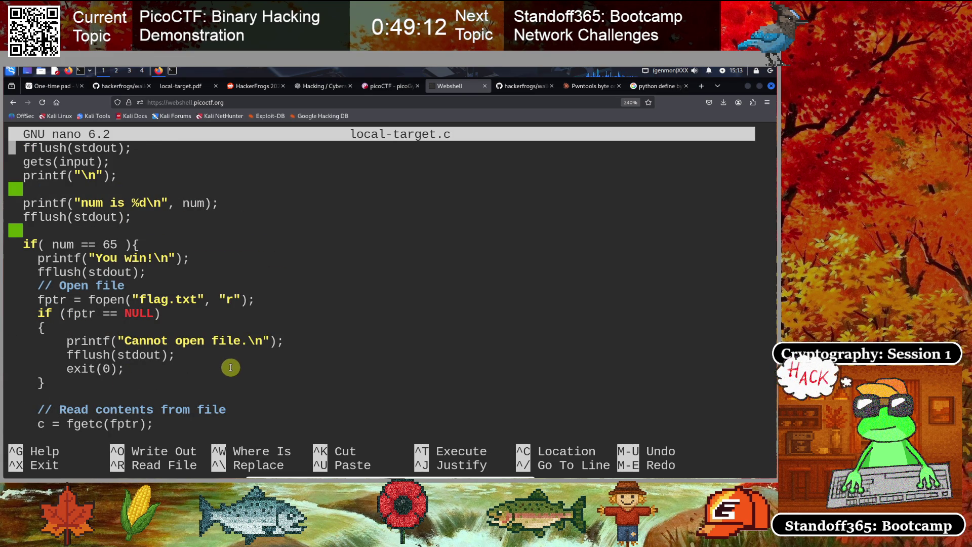
pyautogui.doubleClick(58, 244)
pyautogui.click(76, 279)
pyautogui.doubleClick(109, 244)
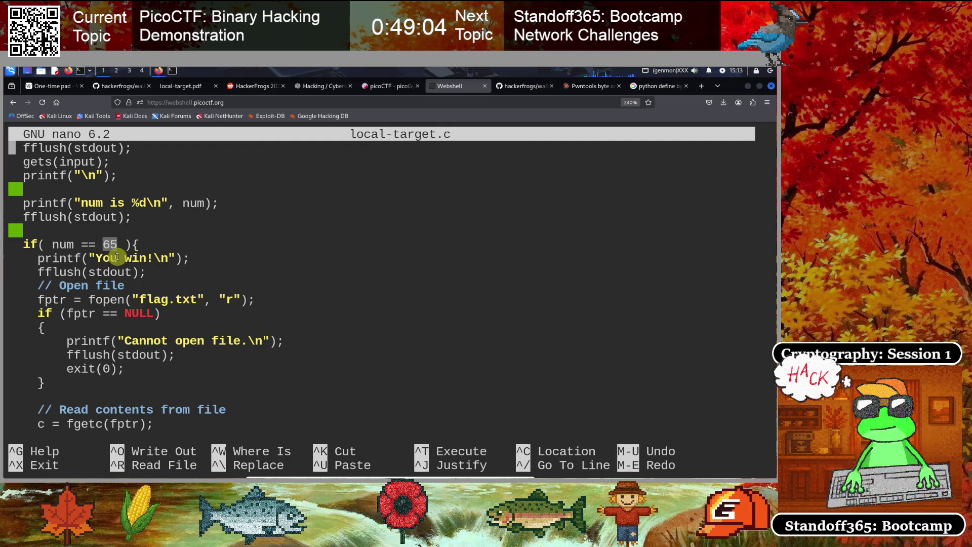
pyautogui.click(124, 263)
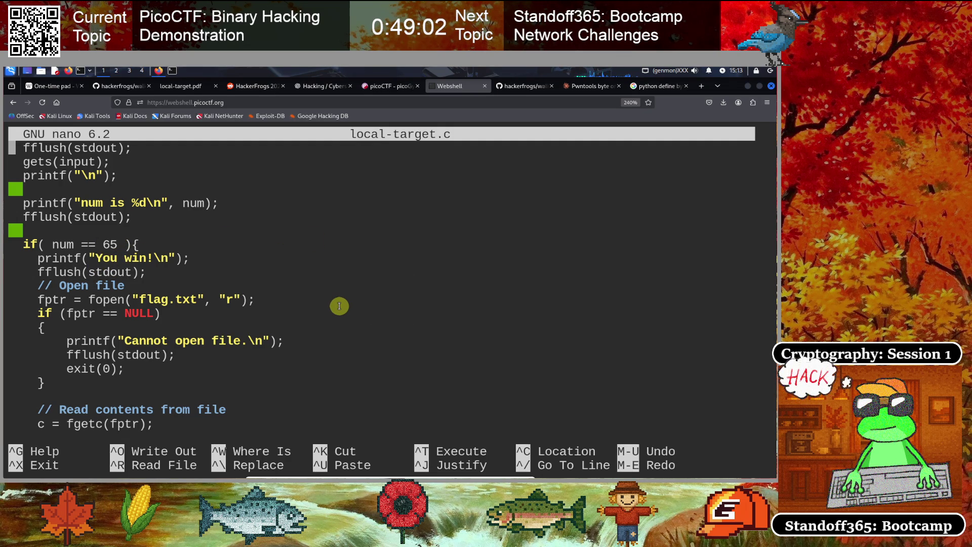
pyautogui.click(175, 86)
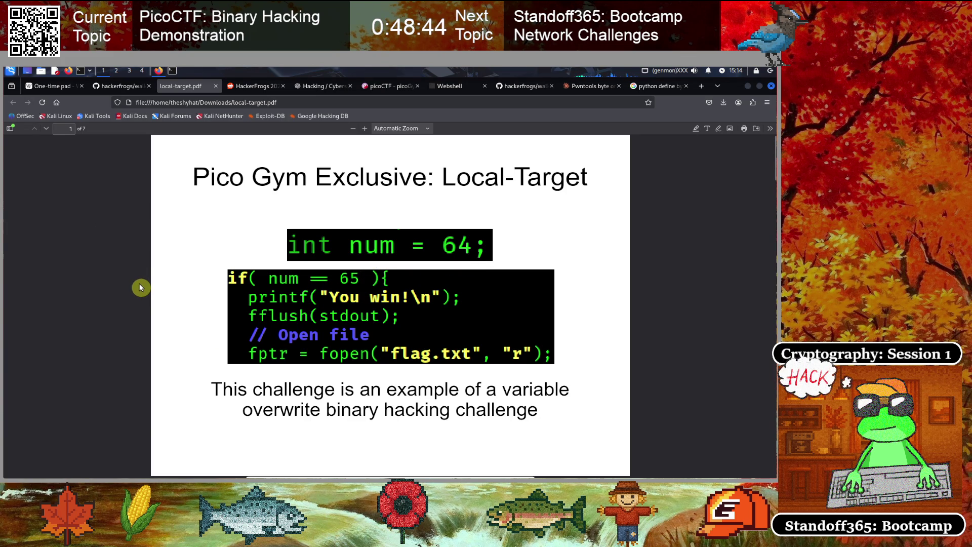
# Step: Step forward three slides toward the Buffer Overflow via GETS Function slide
pyautogui.press('Right')
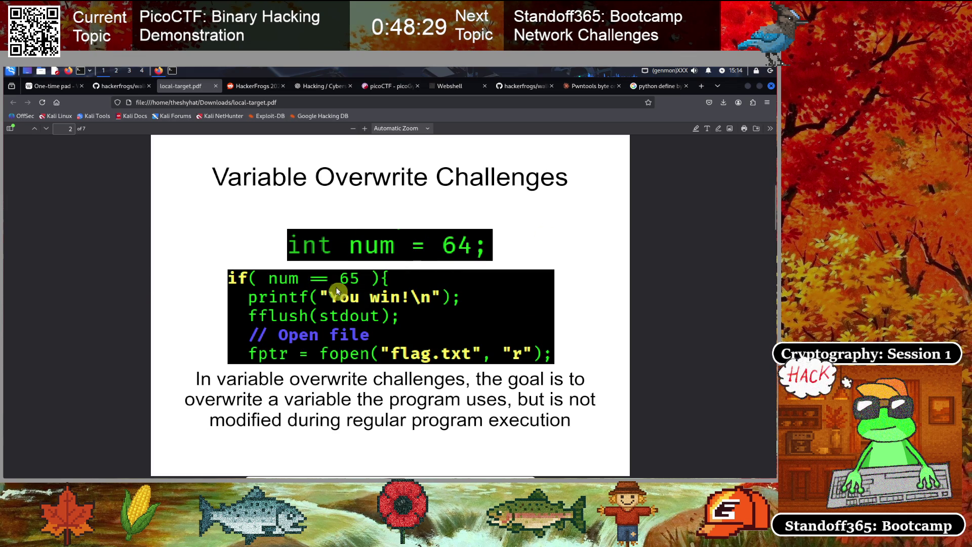
pyautogui.press('Right')
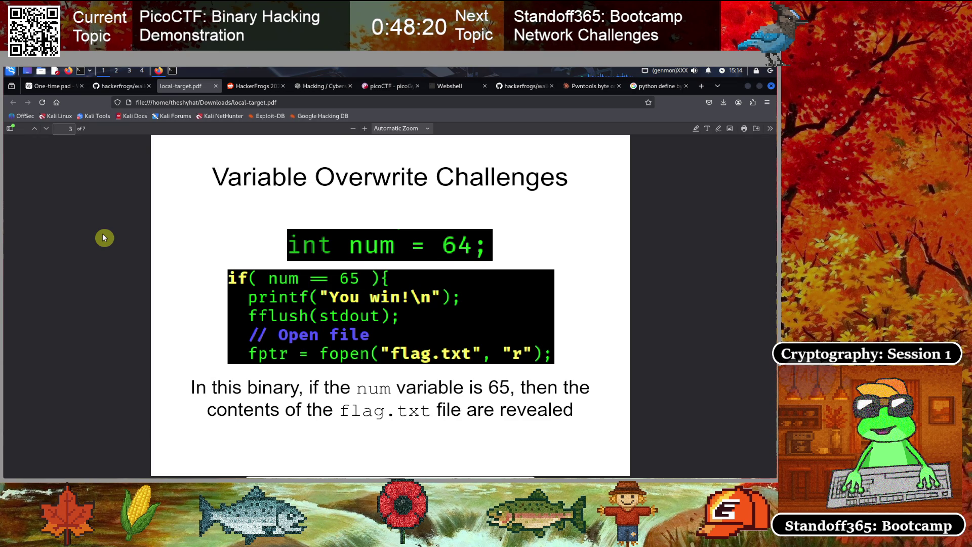
pyautogui.press('Right')
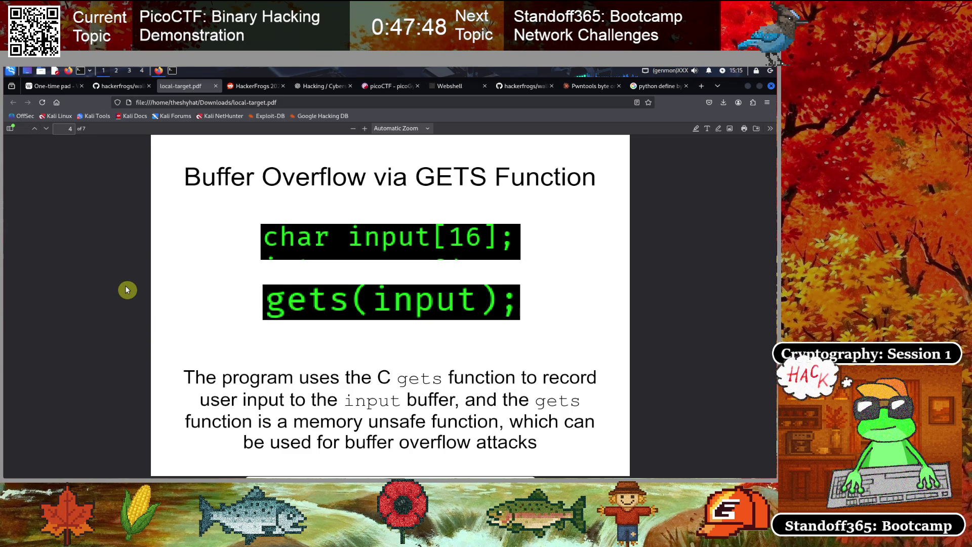
# Step: Go through the memory layout, 16-byte buffer and Decimal Number Storage slides, then return to the webshell
pyautogui.press('Right')
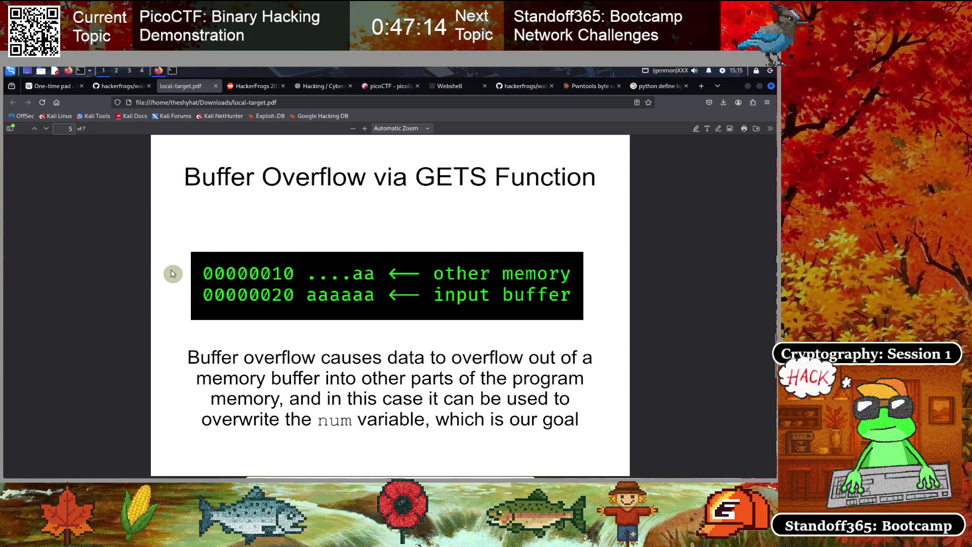
pyautogui.press('Right')
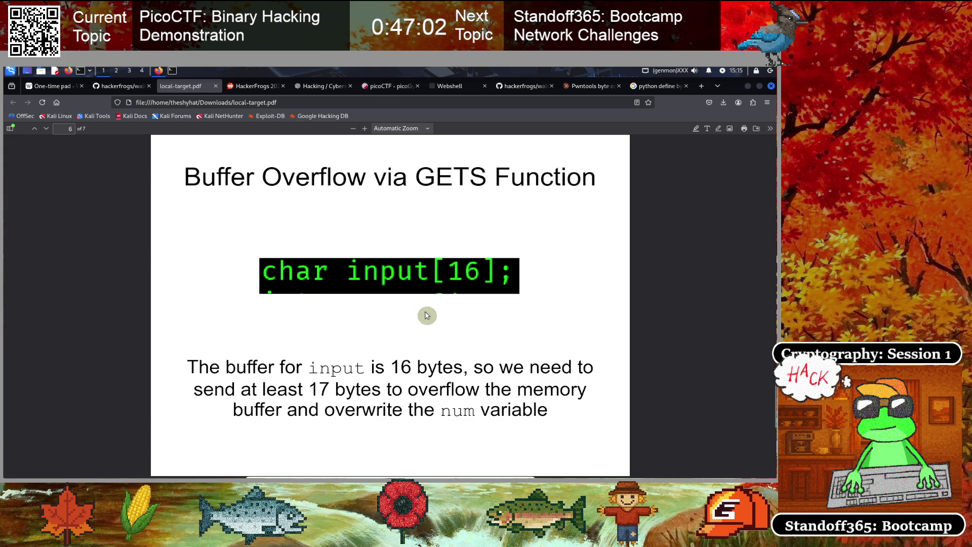
pyautogui.press('Right')
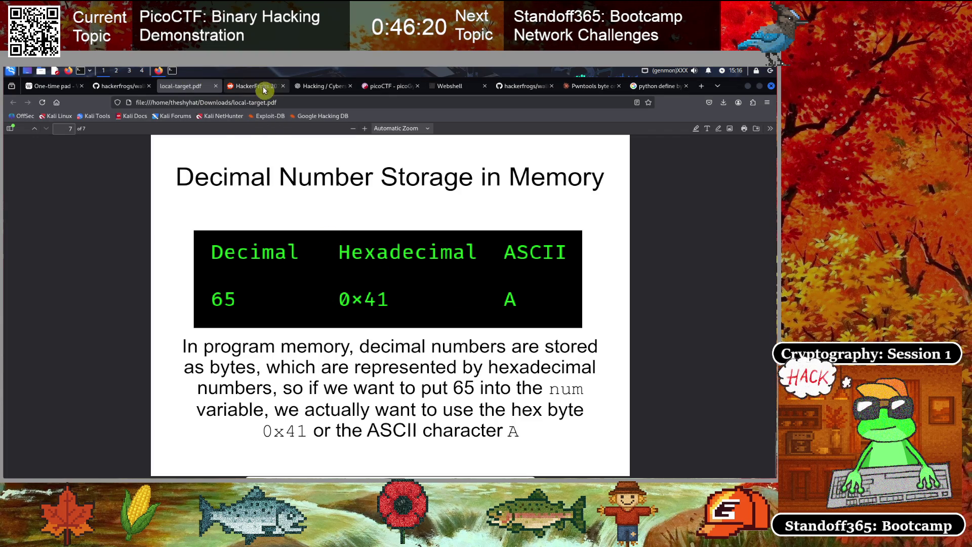
pyautogui.click(453, 86)
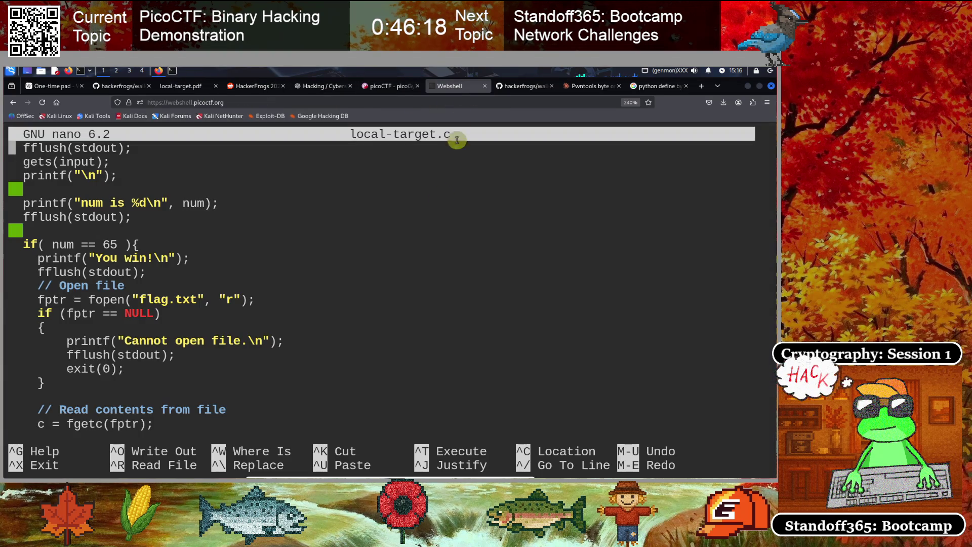
# Step: Exit nano, clear the terminal and list the folder
pyautogui.press('Down')
pyautogui.press('Down')
pyautogui.press('Down')
pyautogui.hotkey('ctrl', 'x')
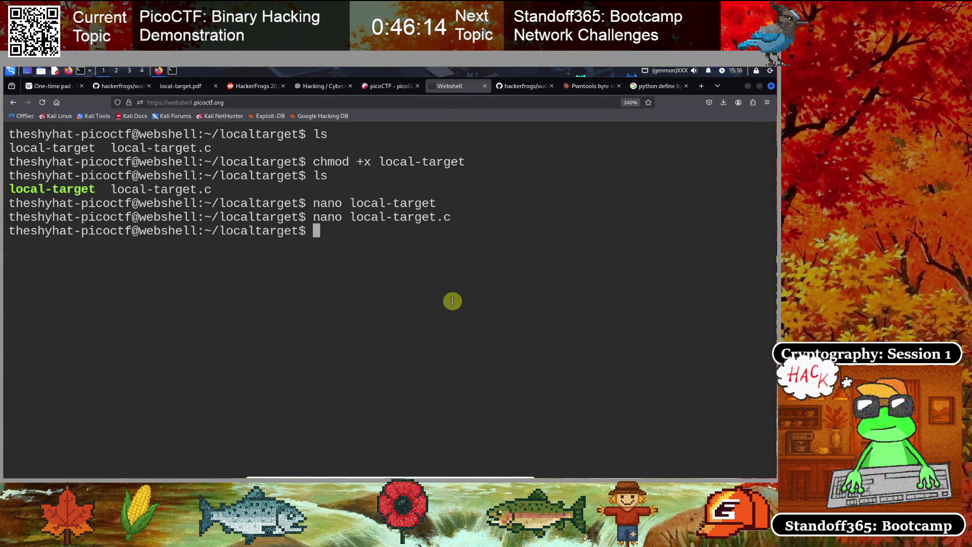
pyautogui.write('ear')
pyautogui.press('Return')
pyautogui.write('ls')
pyautogui.press('Return')
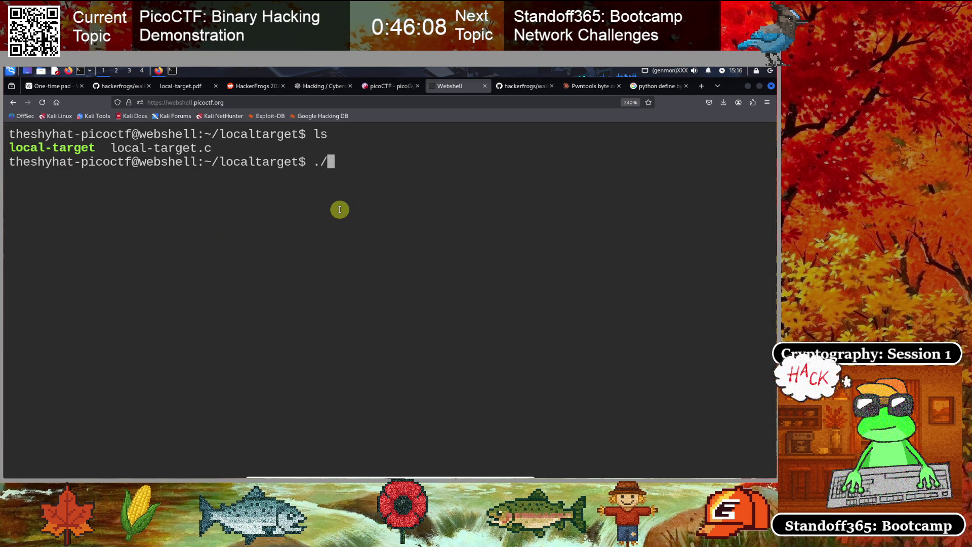
# Step: Run ./local-target with input 'test', confirming num is 64, and recall the command
pyautogui.write('-target')
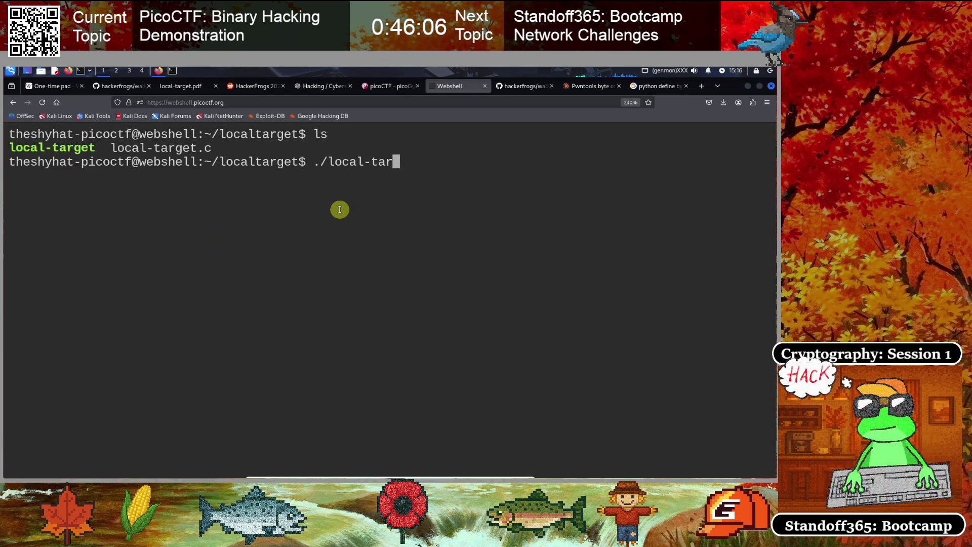
pyautogui.press('Return')
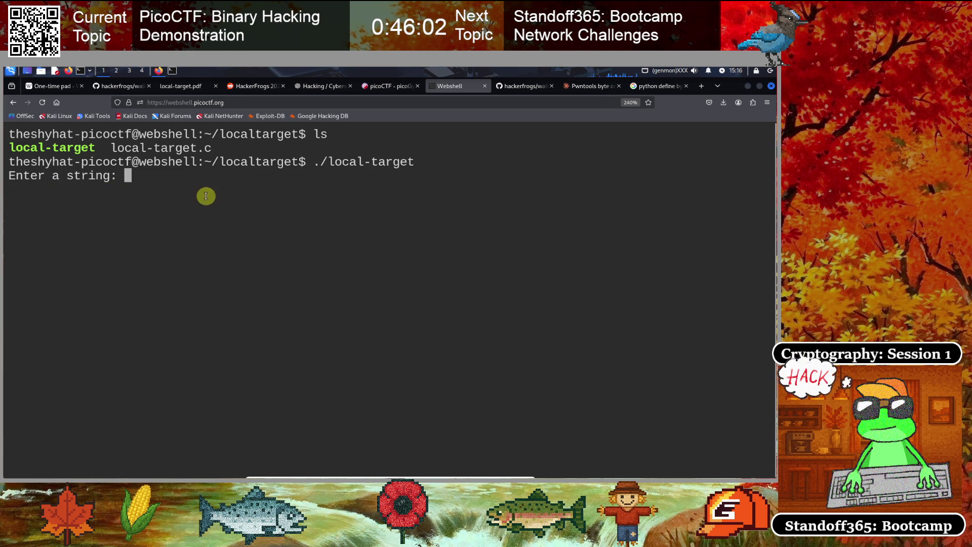
pyautogui.write('est')
pyautogui.press('Return')
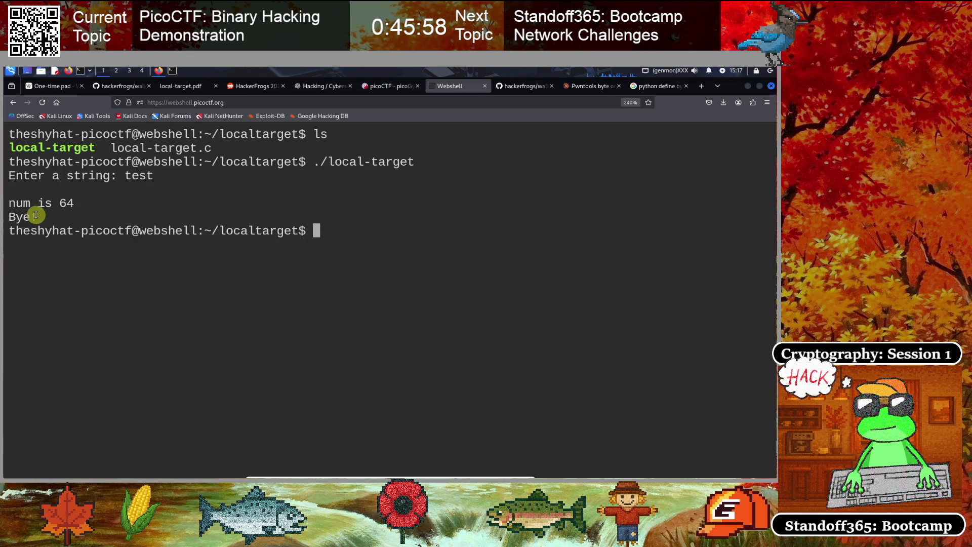
pyautogui.moveTo(51, 200); pyautogui.dragTo(88, 203)
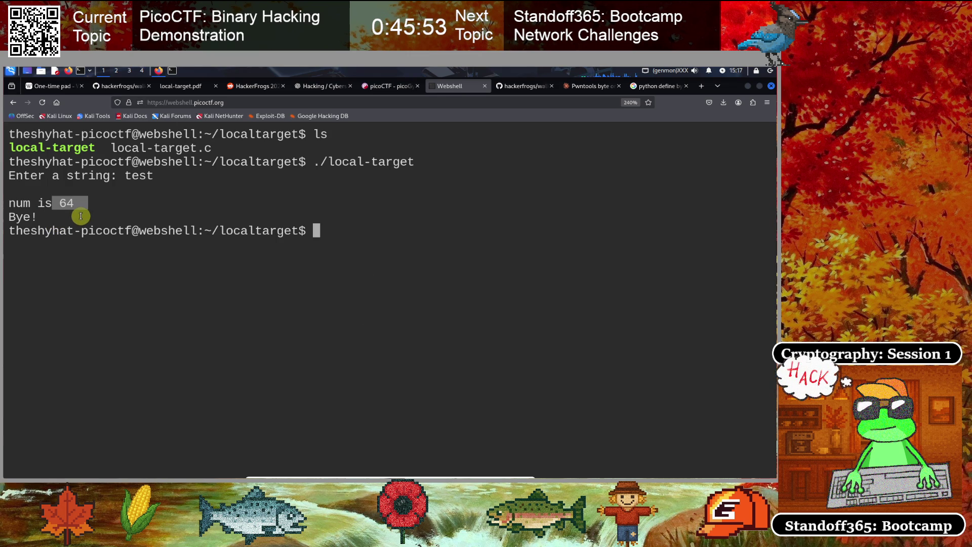
pyautogui.click(181, 249)
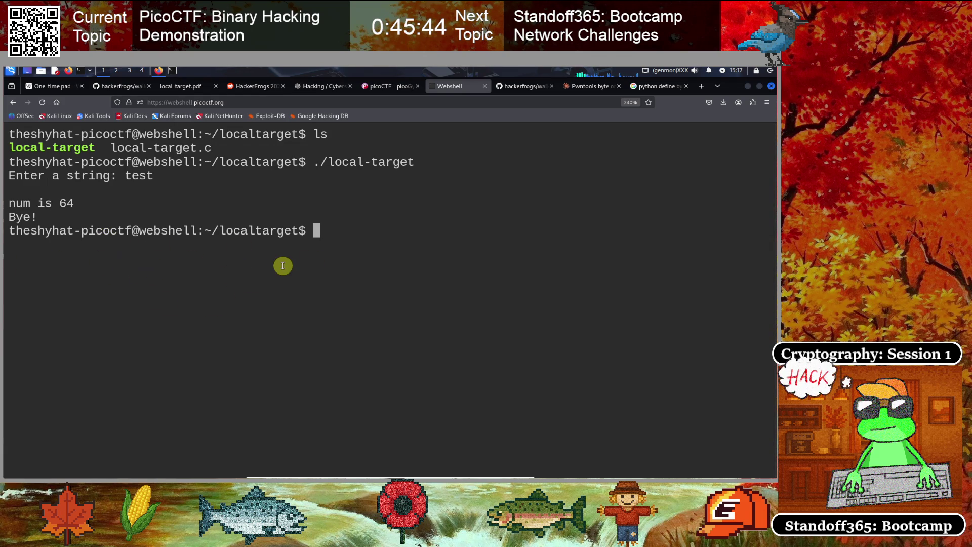
pyautogui.press('Up')
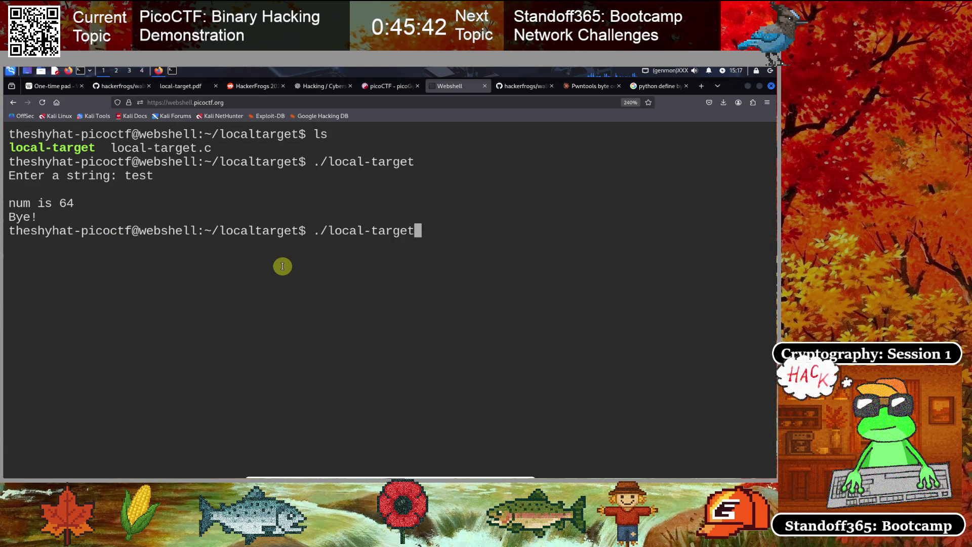
pyautogui.press('Return')
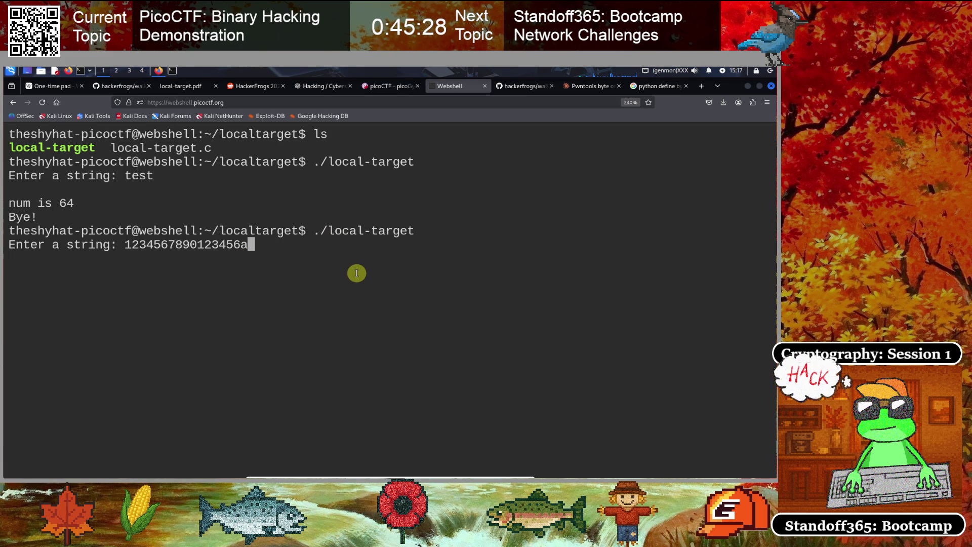
pyautogui.press('Return')
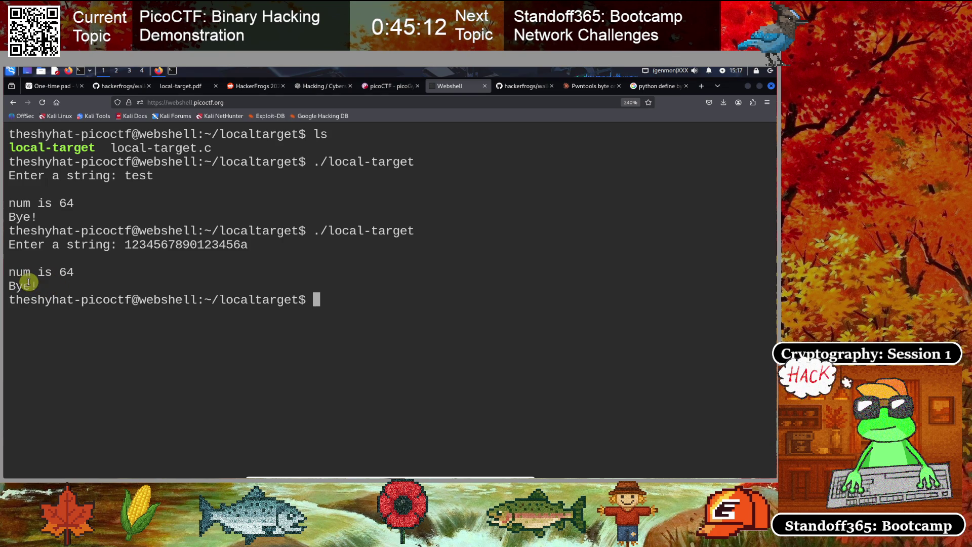
pyautogui.press('Up')
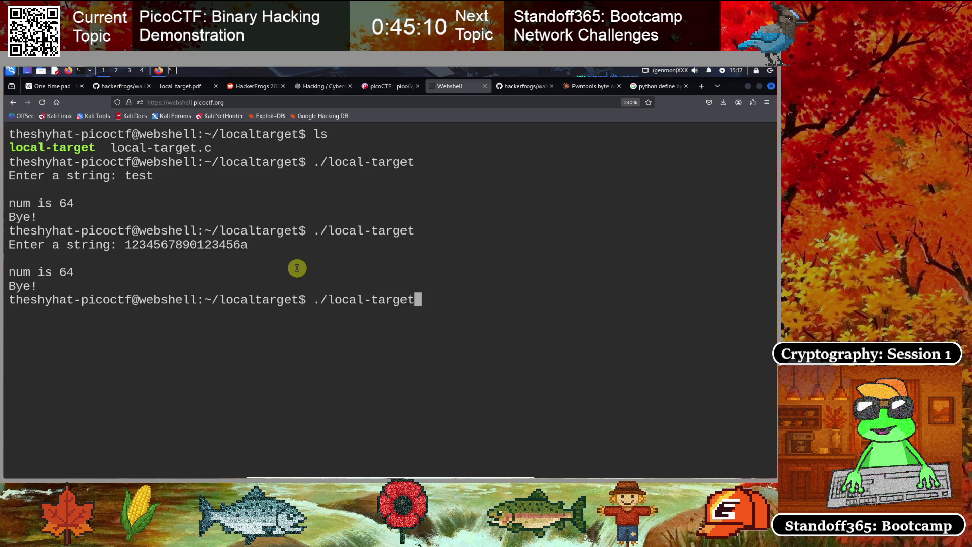
pyautogui.press('Return')
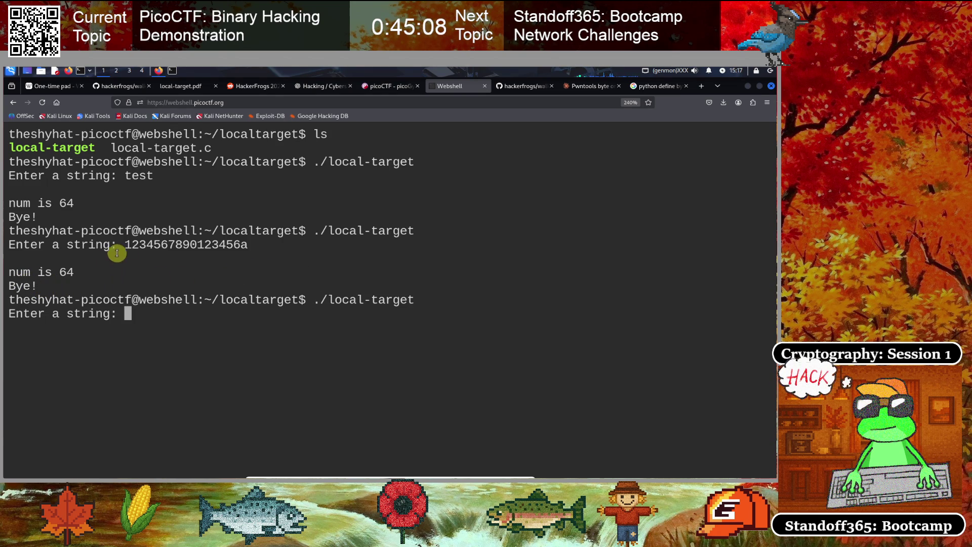
pyautogui.moveTo(125, 244); pyautogui.dragTo(247, 245)
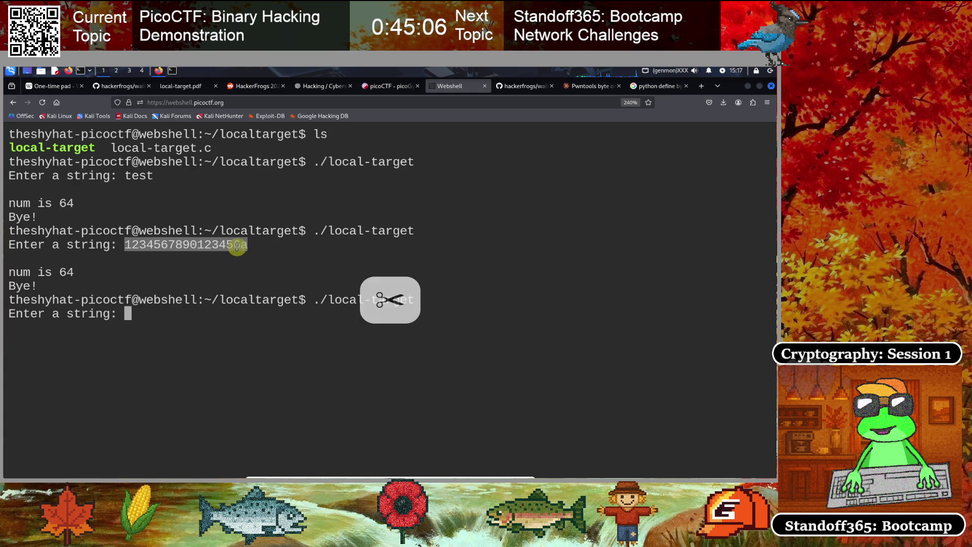
pyautogui.rightClick(243, 251)
pyautogui.click(259, 287)
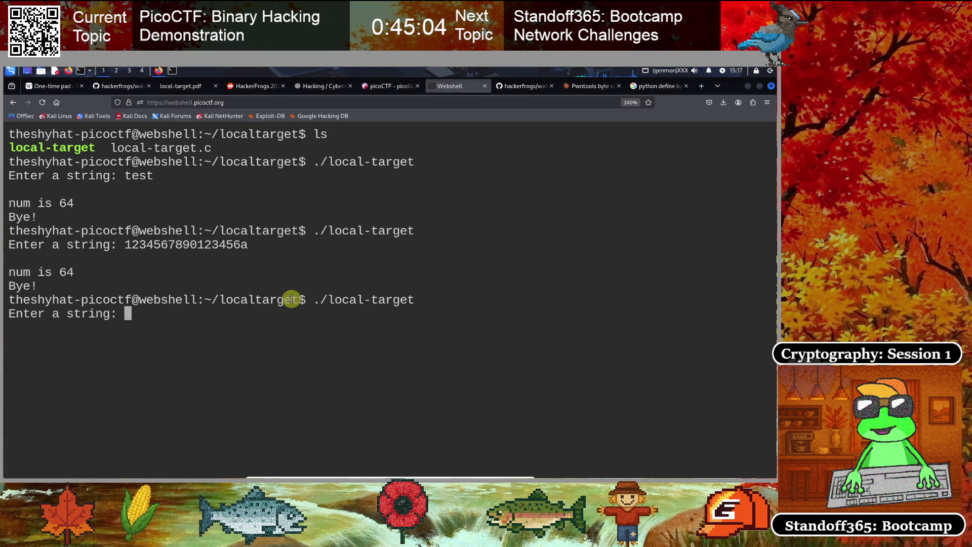
pyautogui.hotkey('ctrl', 'v')
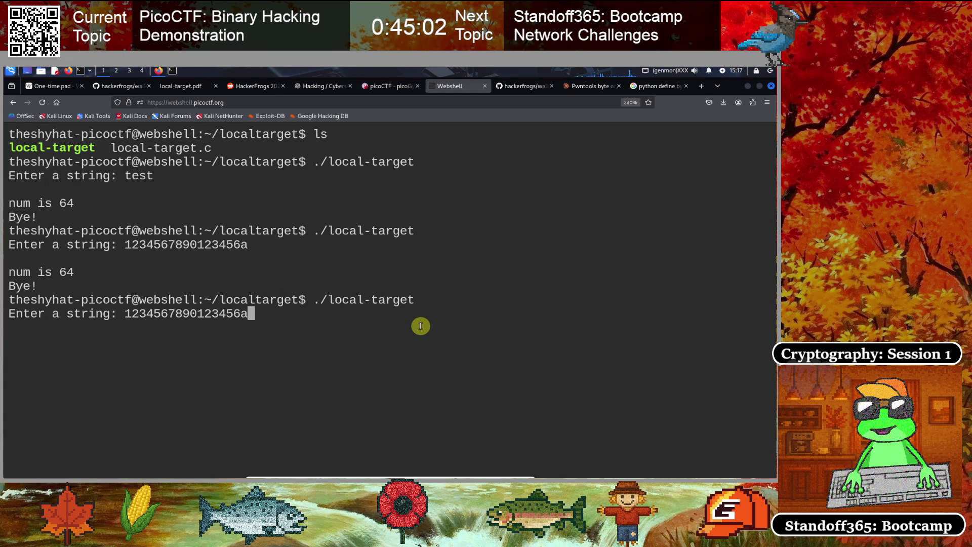
pyautogui.press('BackSpace')
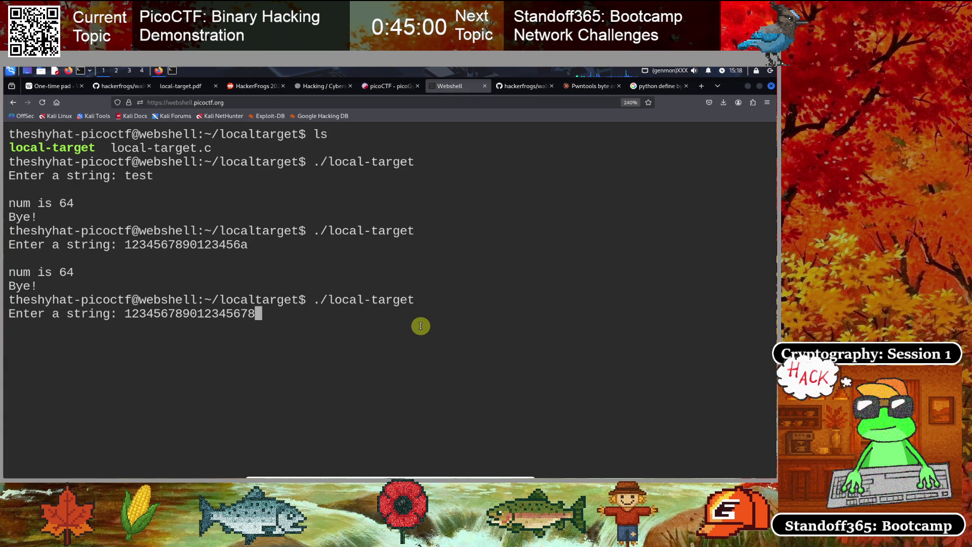
pyautogui.write('90')
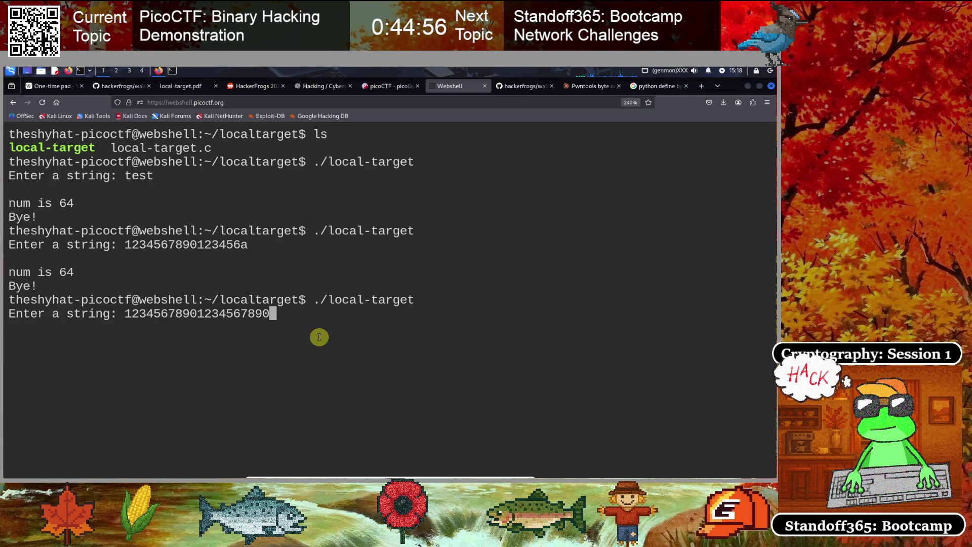
pyautogui.press('Return')
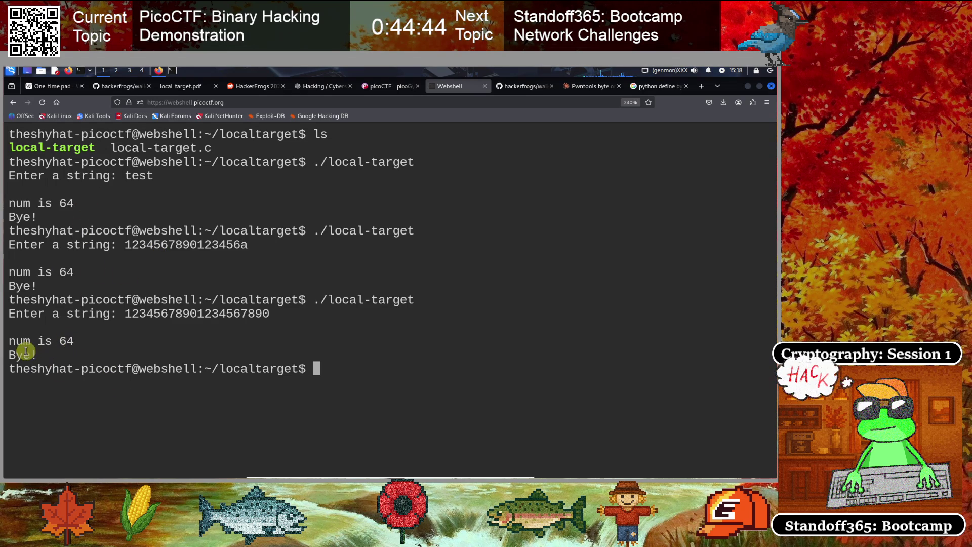
pyautogui.moveTo(10, 339); pyautogui.dragTo(148, 344)
pyautogui.click(199, 327)
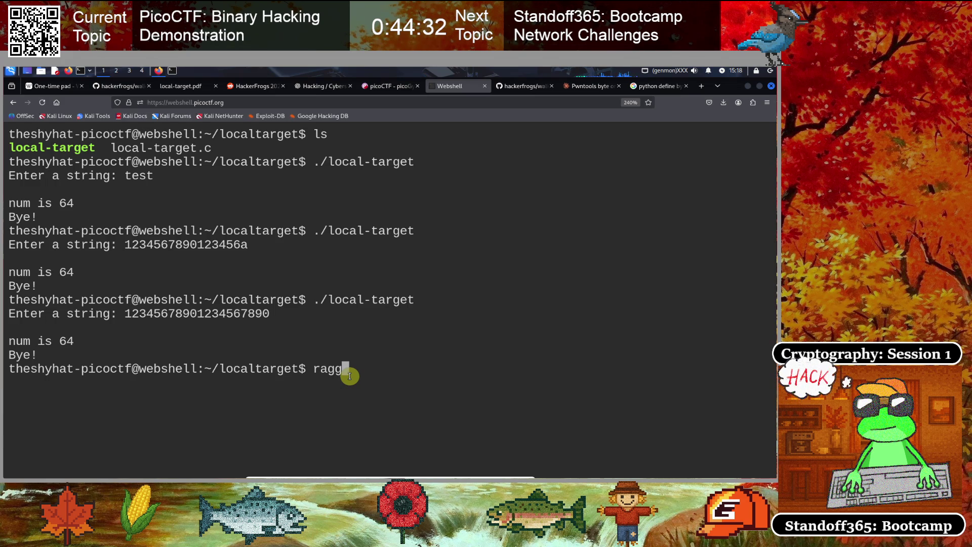
# Step: Generate a 200-character cyclic pattern with ragg2 -P 200 -r and copy it
pyautogui.write('2')
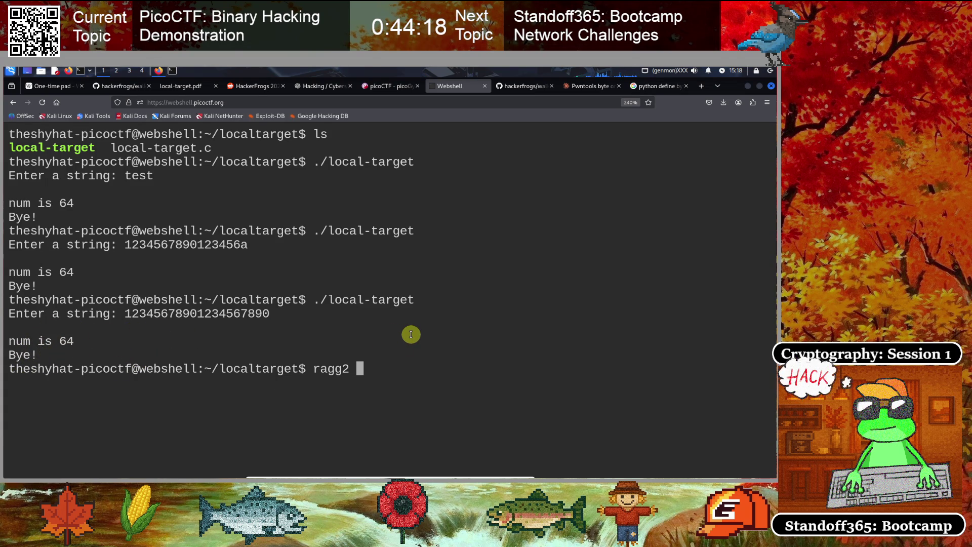
pyautogui.write('-P')
pyautogui.press('Left')
pyautogui.press('Left')
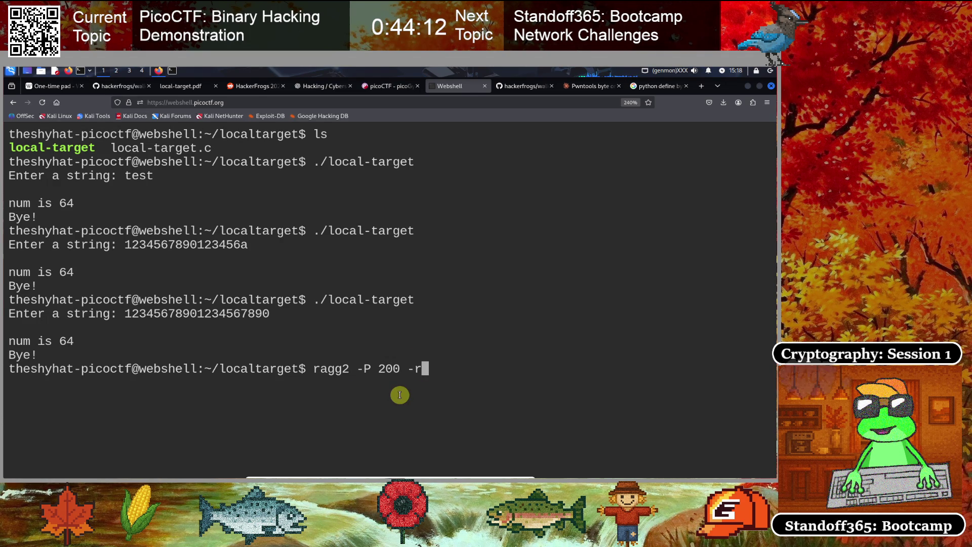
pyautogui.press('Return')
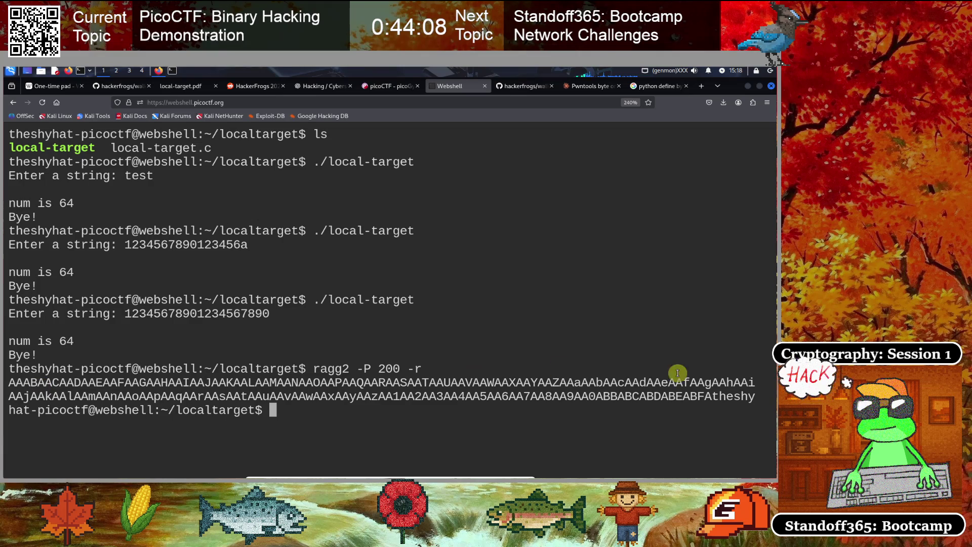
pyautogui.moveTo(9, 384)
pyautogui.mouseDown()
pyautogui.moveTo(211, 376)
pyautogui.moveTo(708, 394)
pyautogui.mouseUp()
pyautogui.rightClick(708, 394)
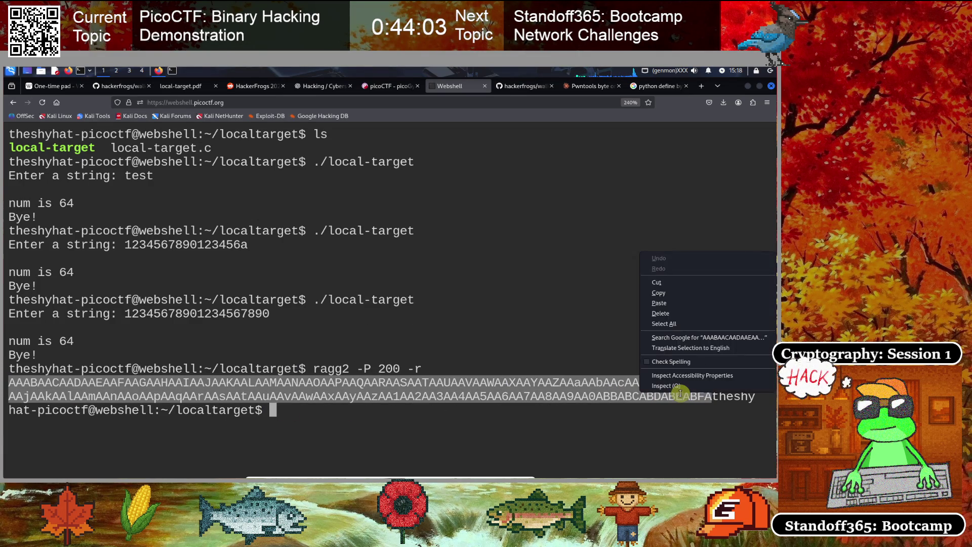
pyautogui.click(658, 294)
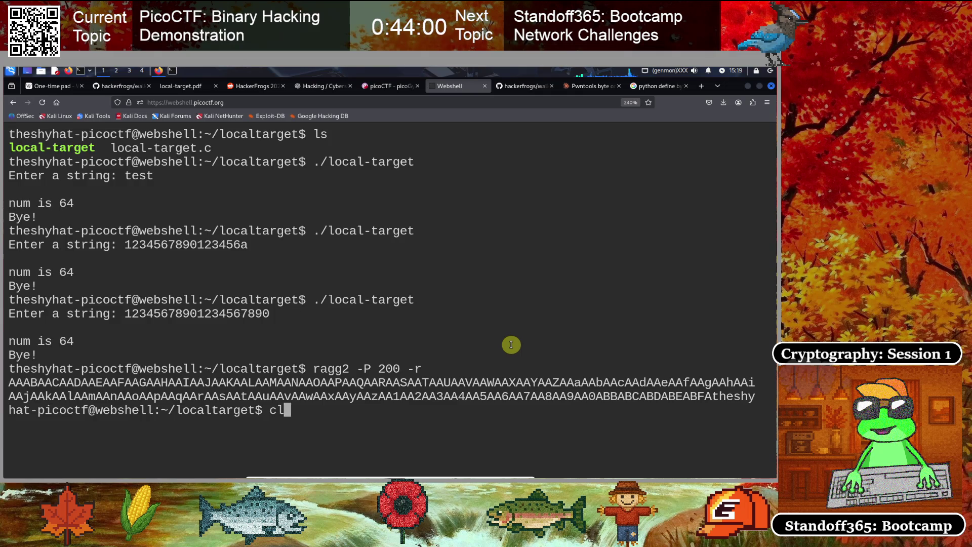
pyautogui.write('ear')
pyautogui.press('Return')
pyautogui.press('Up')
pyautogui.press('Up')
pyautogui.press('Up')
pyautogui.press('Up')
pyautogui.press('Down')
pyautogui.press('Return')
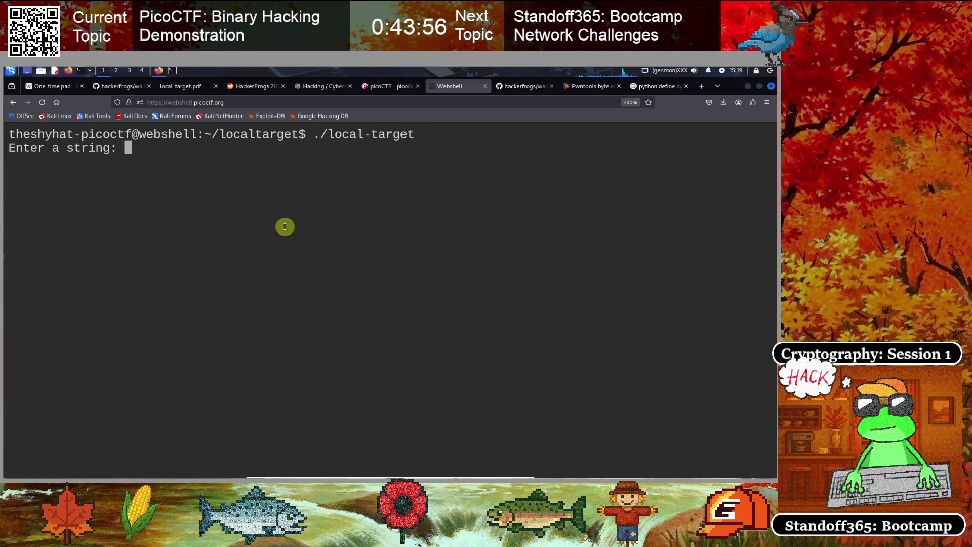
pyautogui.rightClick(126, 147)
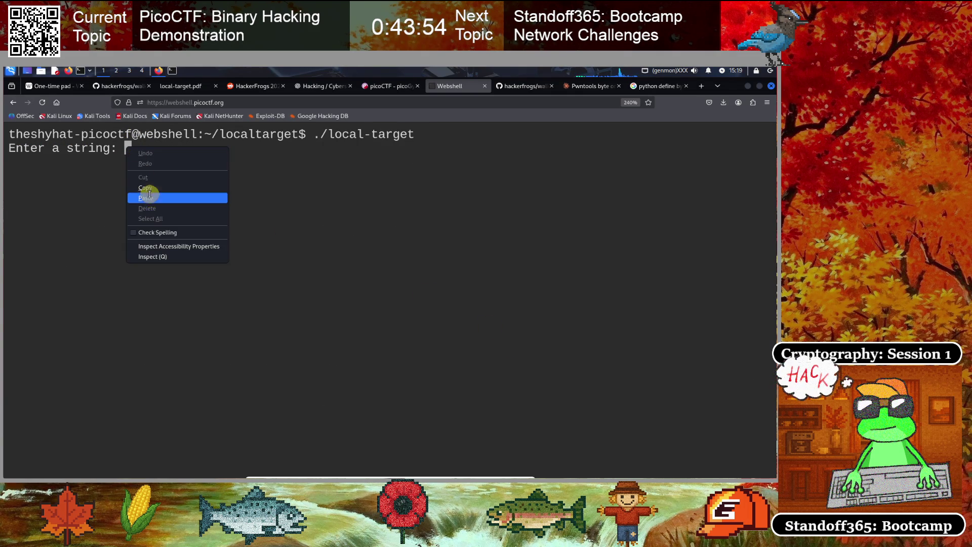
pyautogui.click(148, 197)
pyautogui.press('Return')
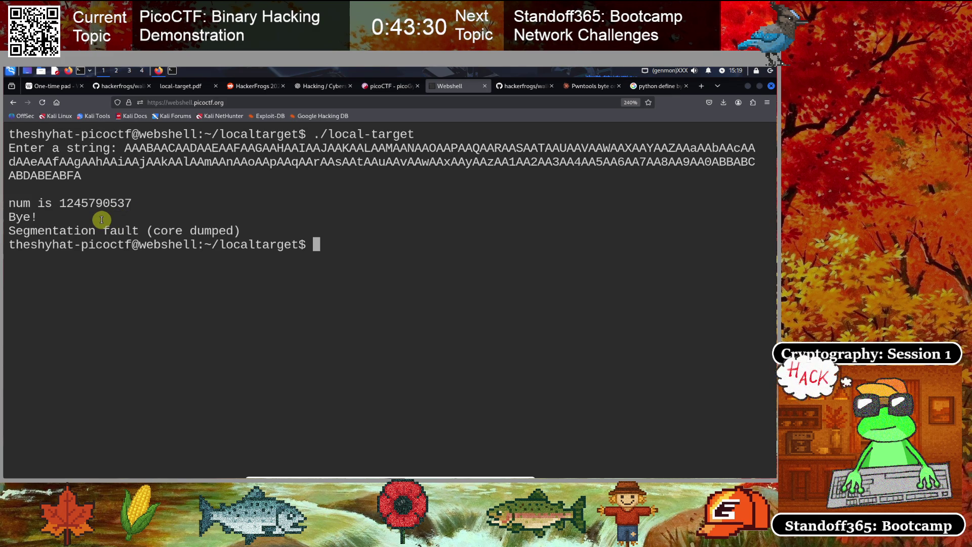
pyautogui.moveTo(58, 202); pyautogui.dragTo(133, 203)
pyautogui.rightClick(123, 219)
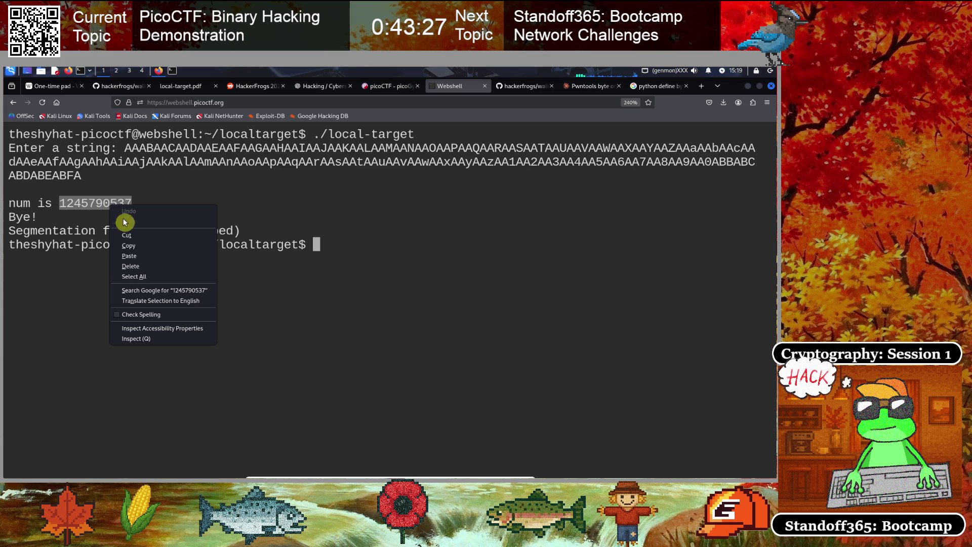
pyautogui.click(124, 253)
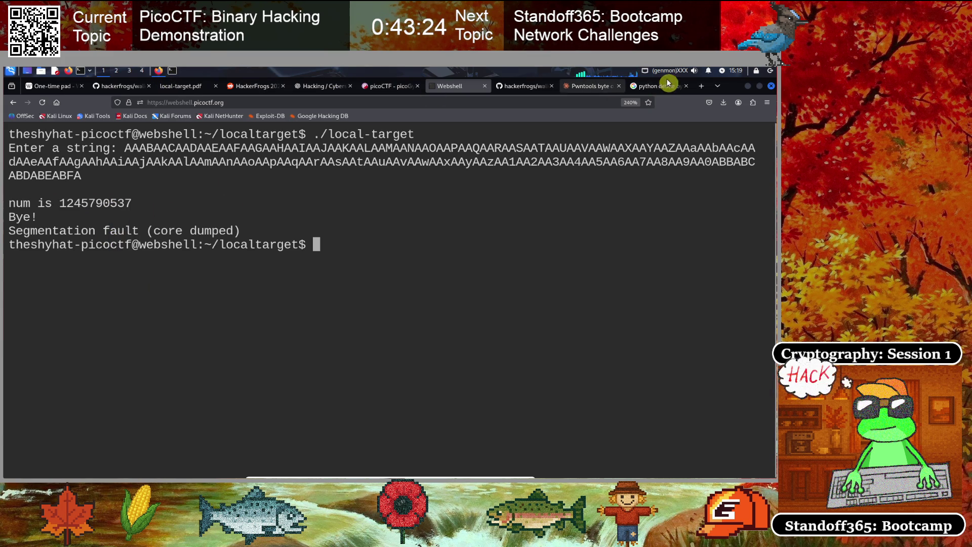
# Step: Search the web for 'decimal to hex' and open the RapidTables Decimal to Hex converter
pyautogui.click(656, 87)
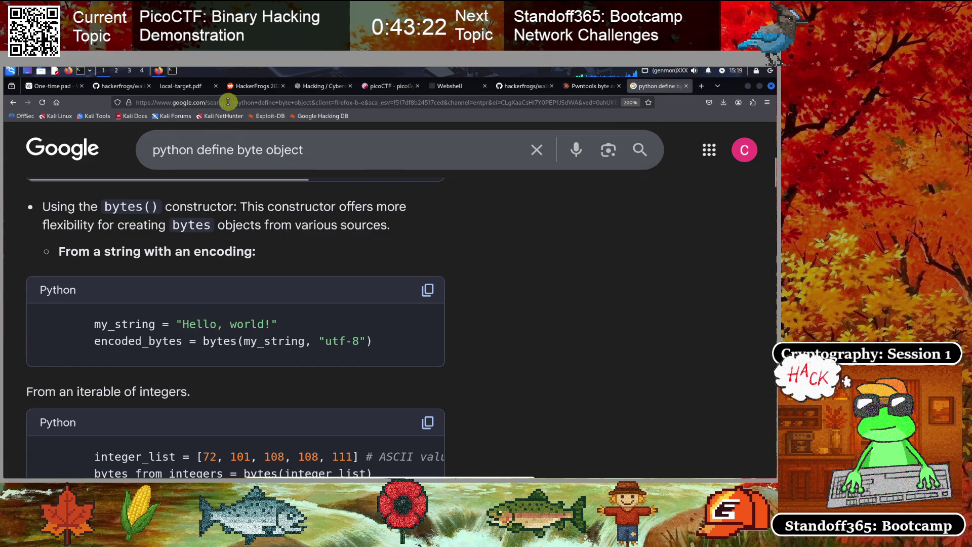
pyautogui.click(230, 101)
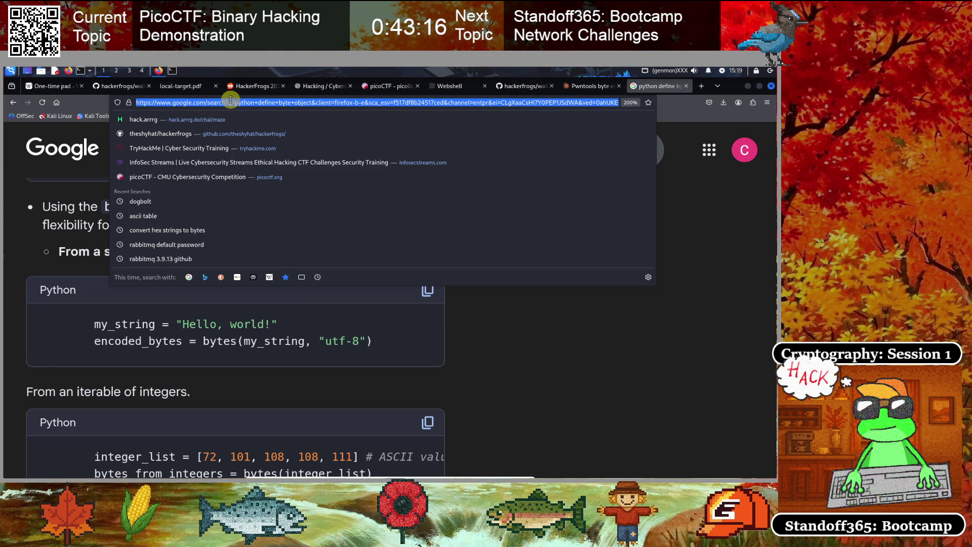
pyautogui.write('decimal to')
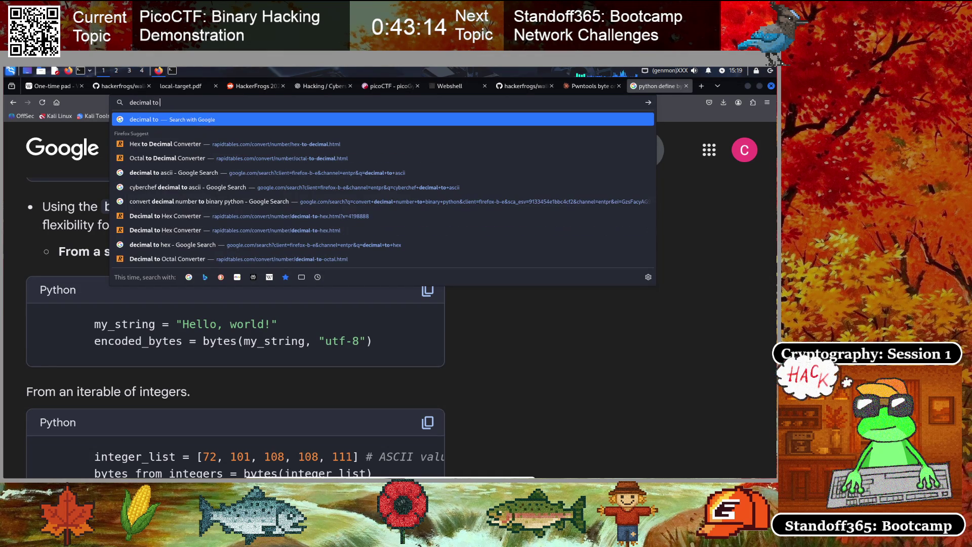
pyautogui.write(' hex')
pyautogui.press('Return')
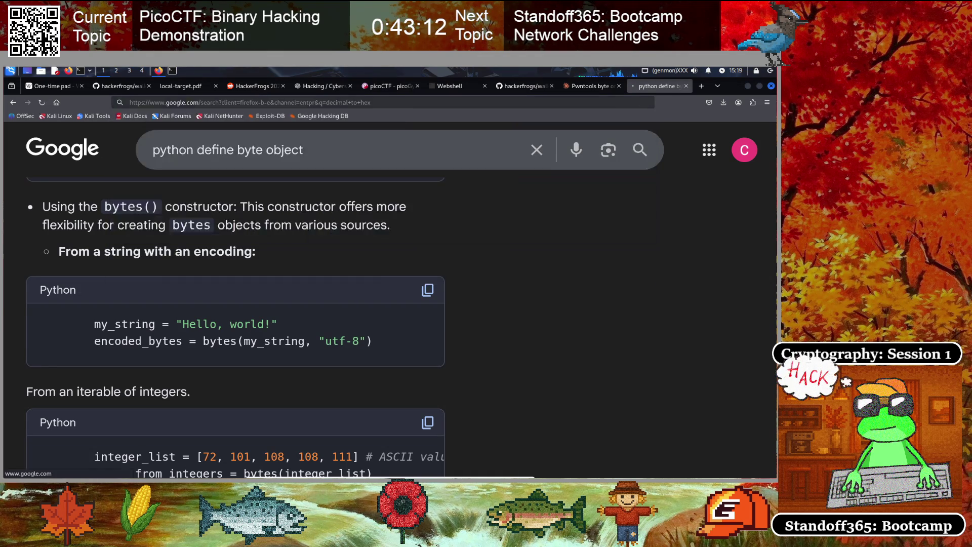
pyautogui.click(81, 299)
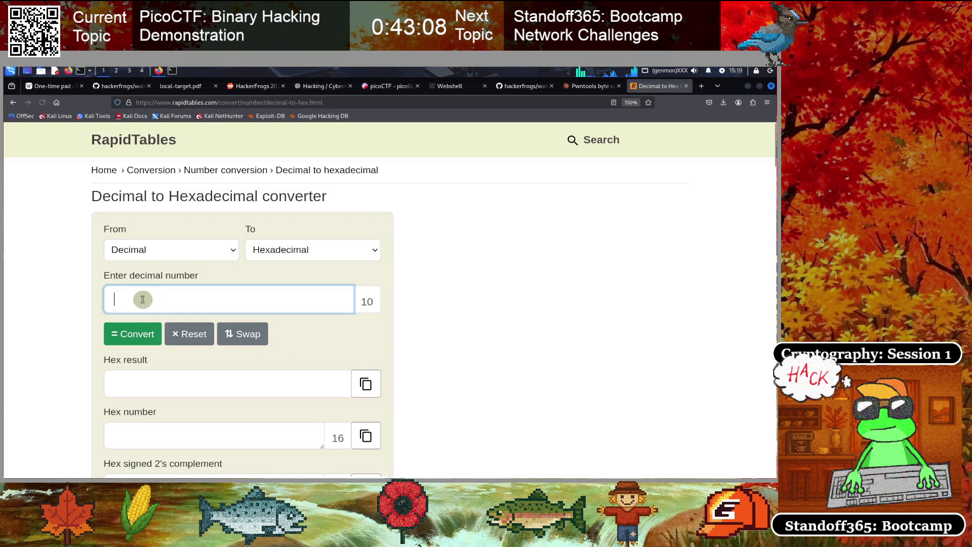
pyautogui.write('1245790537')
pyautogui.scroll(-1, 197, 348)
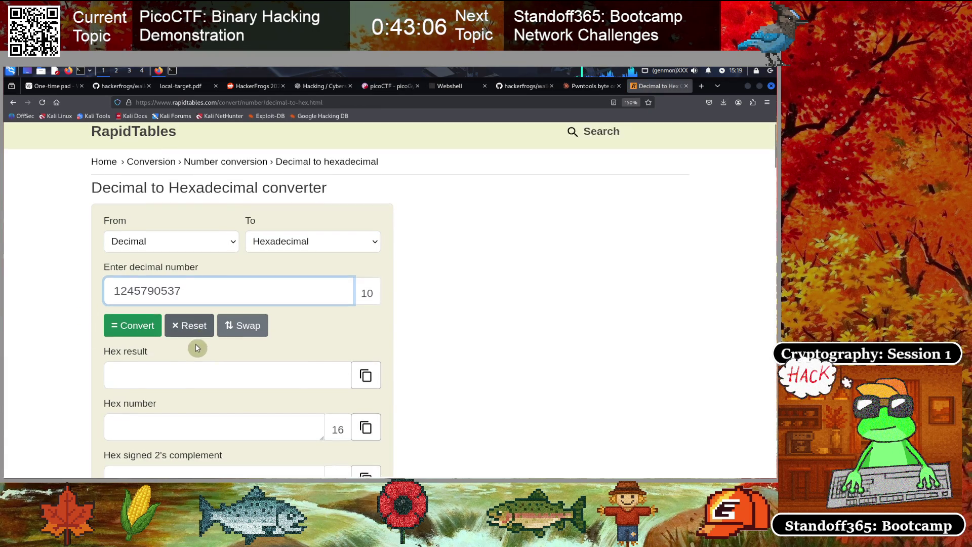
pyautogui.press('Tab')
pyautogui.press('Return')
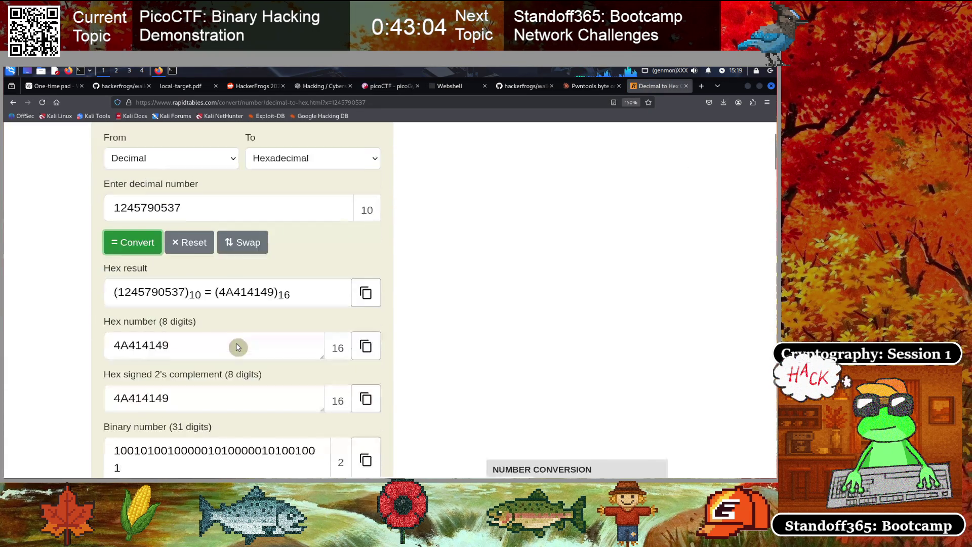
pyautogui.scroll(-1, 238, 347)
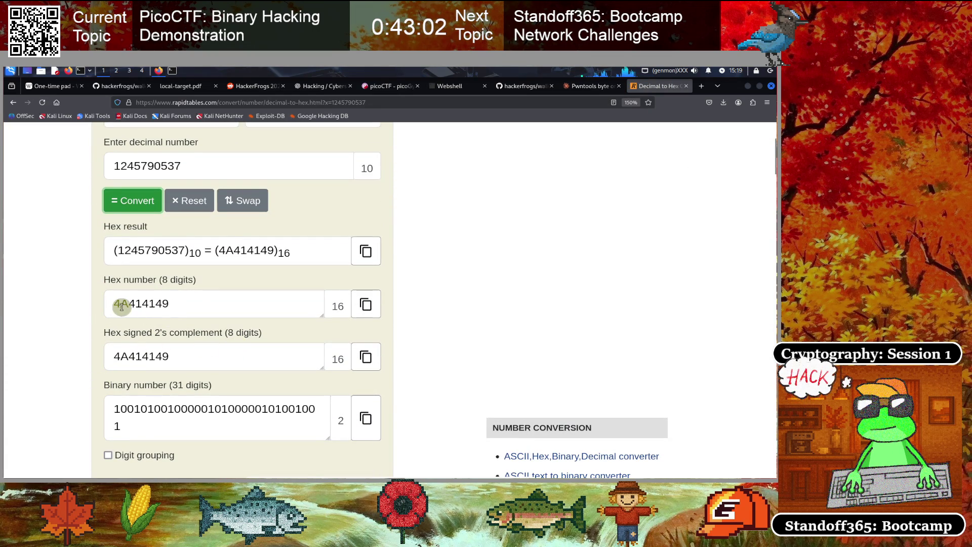
pyautogui.moveTo(172, 305); pyautogui.dragTo(103, 306)
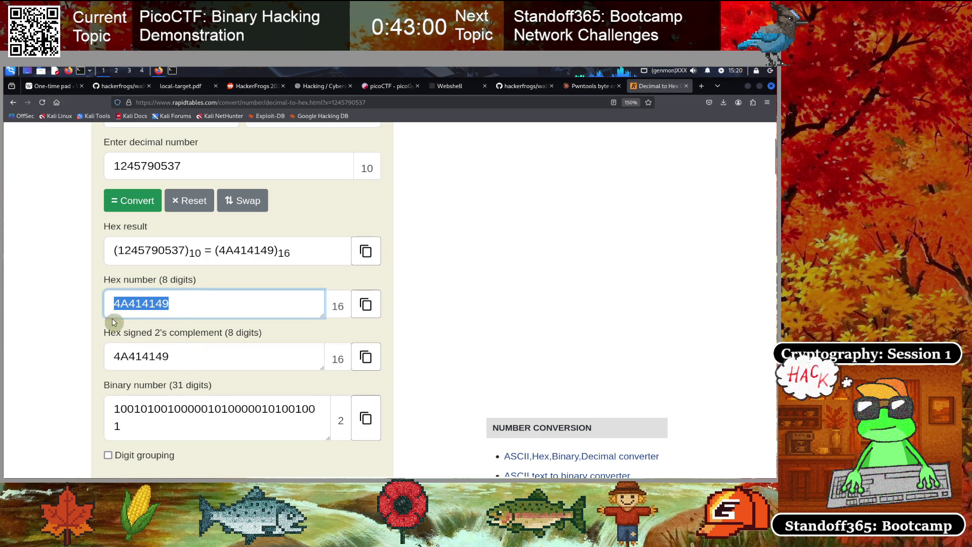
pyautogui.scroll(2, 215, 310)
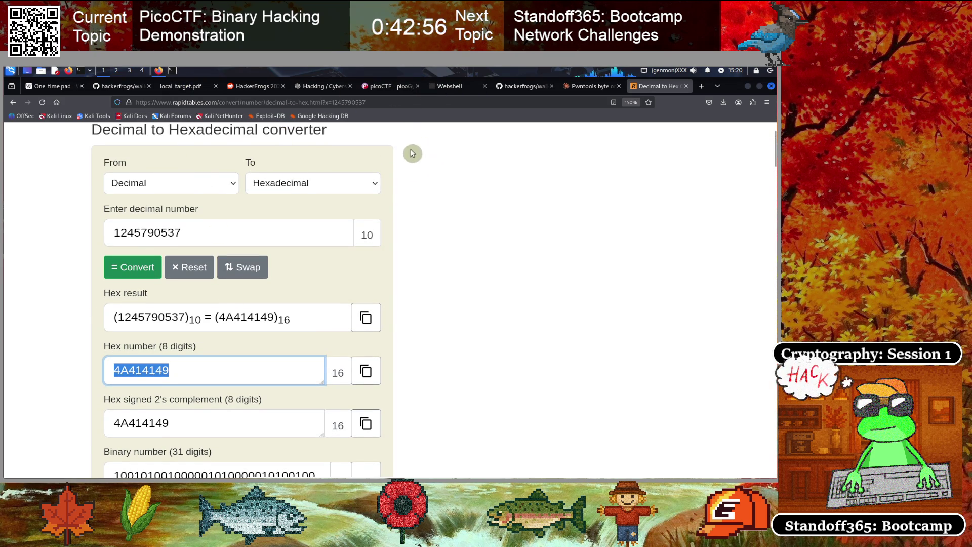
pyautogui.click(448, 87)
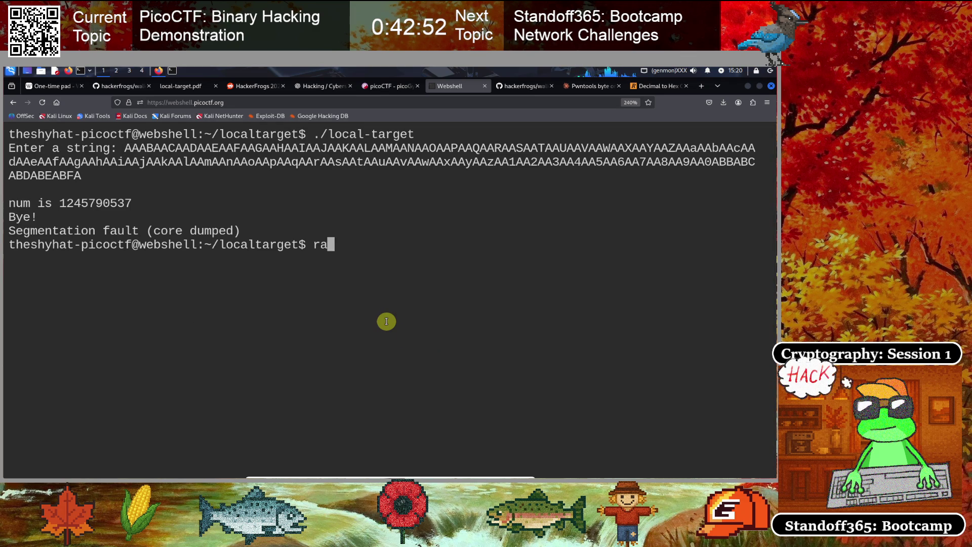
# Step: Look up 0x4A414149 with ragg2 -q, which gives a little-endian offset of 24, then recall ./local-target
pyautogui.write('2 -q ')
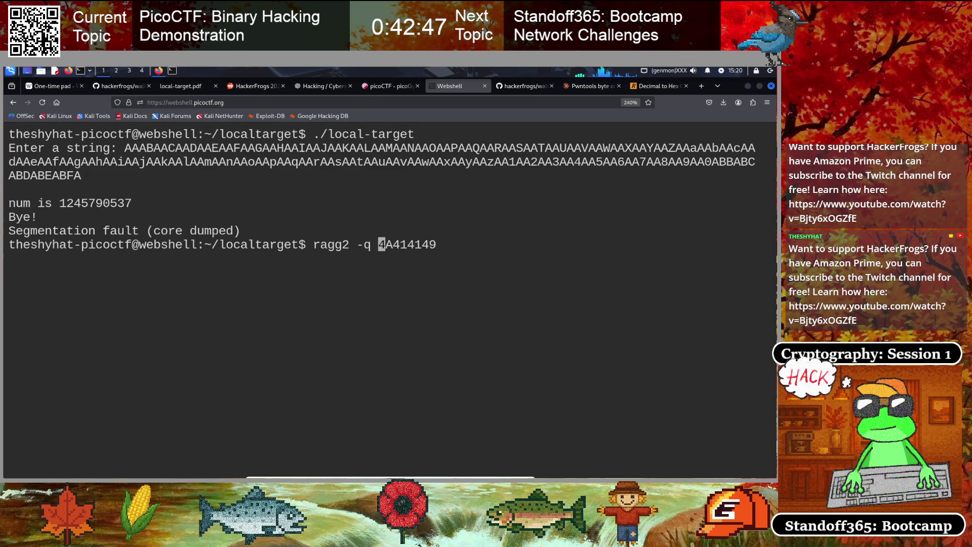
pyautogui.write('0x')
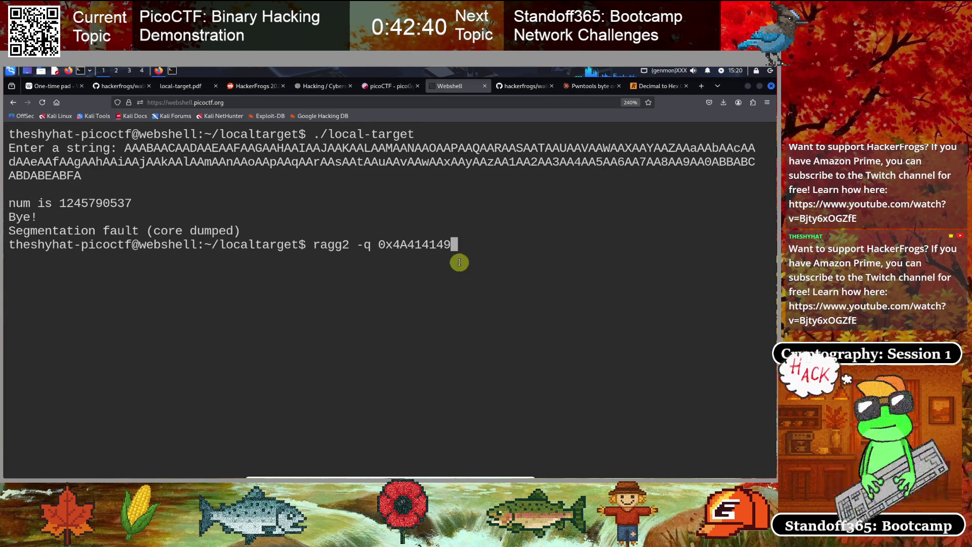
pyautogui.press('Return')
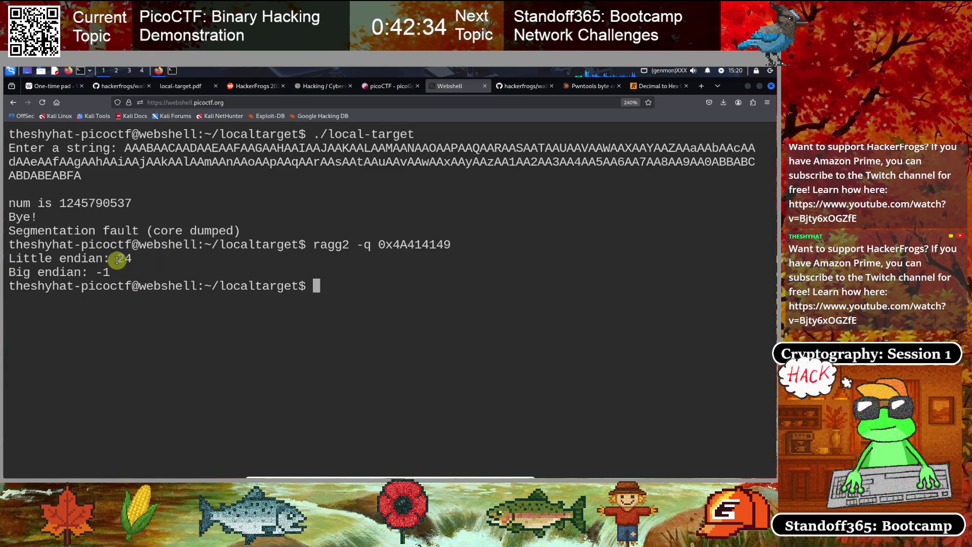
pyautogui.click(129, 261)
pyautogui.doubleClick(125, 258)
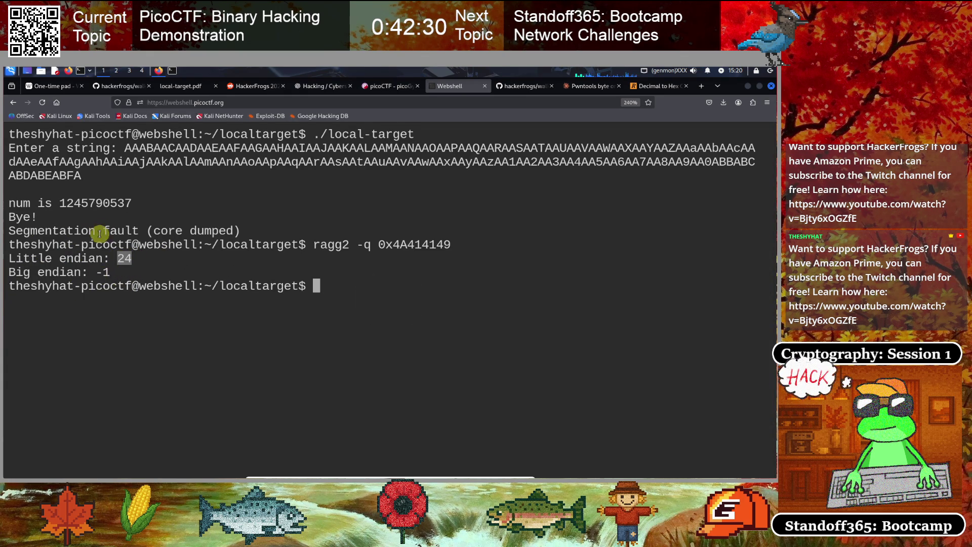
pyautogui.click(20, 213)
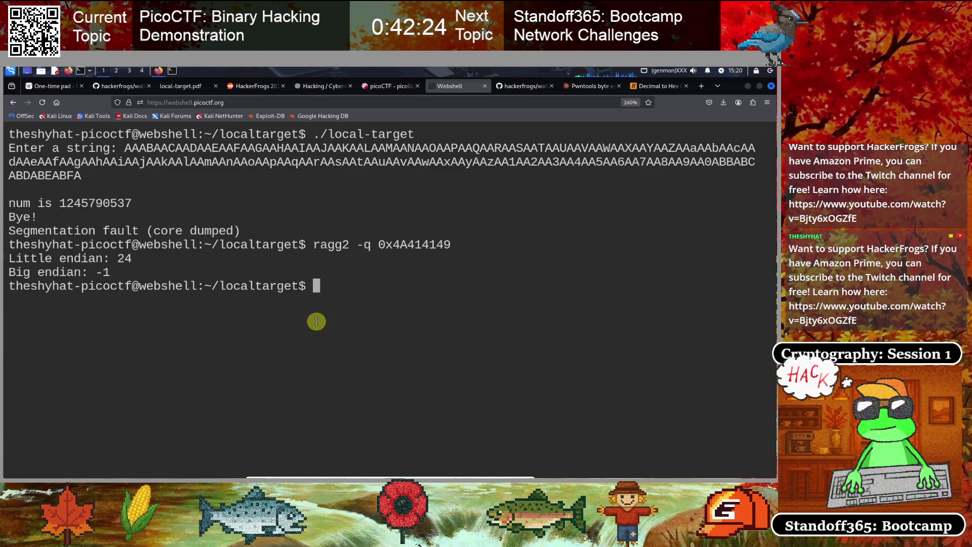
pyautogui.press('Up')
pyautogui.press('Up')
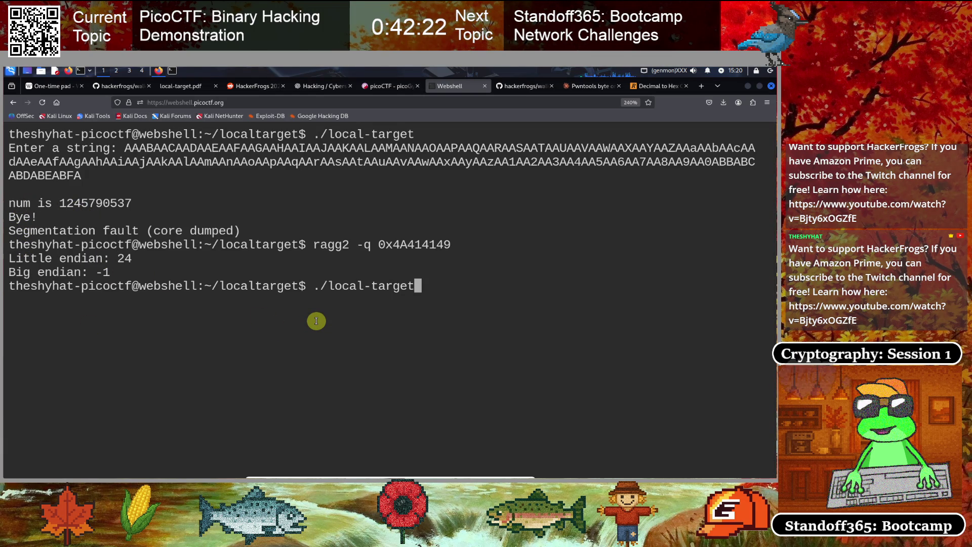
pyautogui.press('Return')
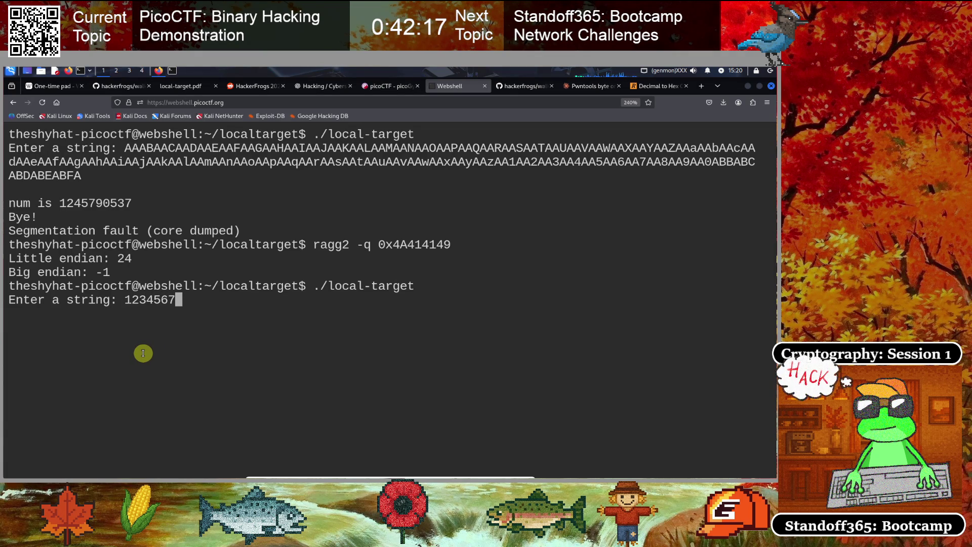
pyautogui.write('1234')
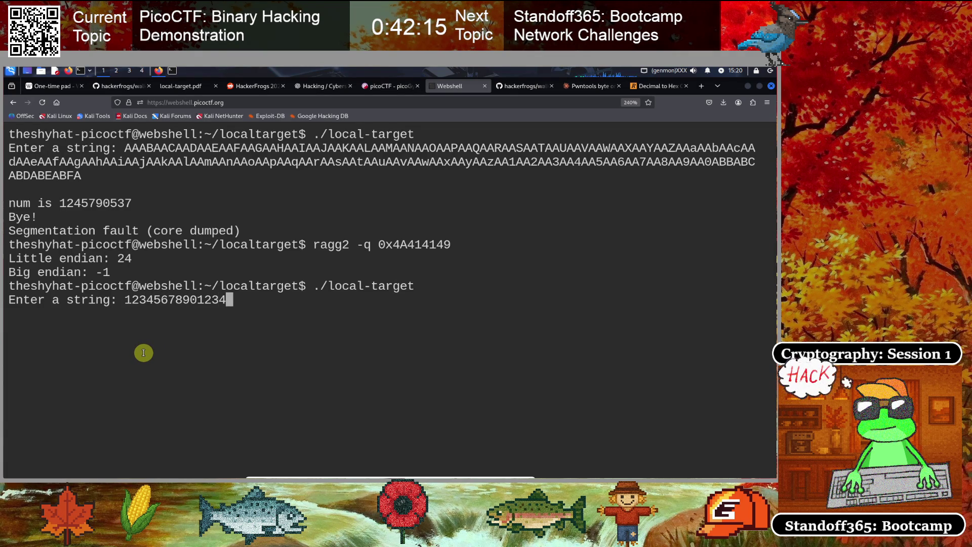
pyautogui.write('0')
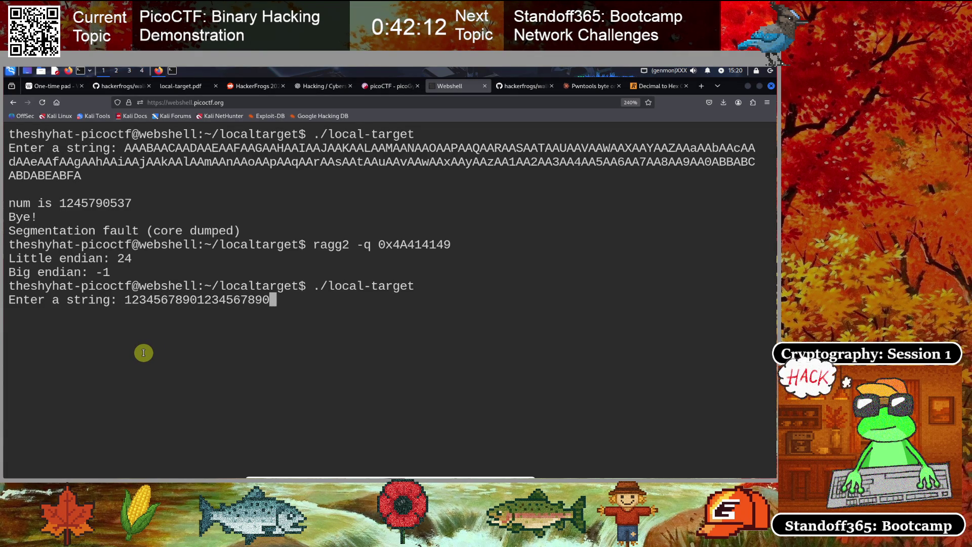
pyautogui.write('5')
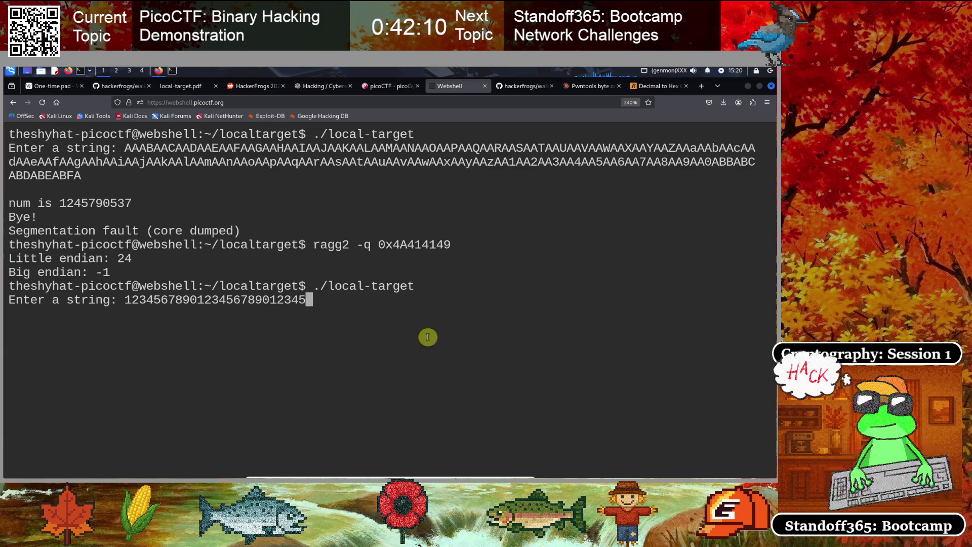
pyautogui.press('Return')
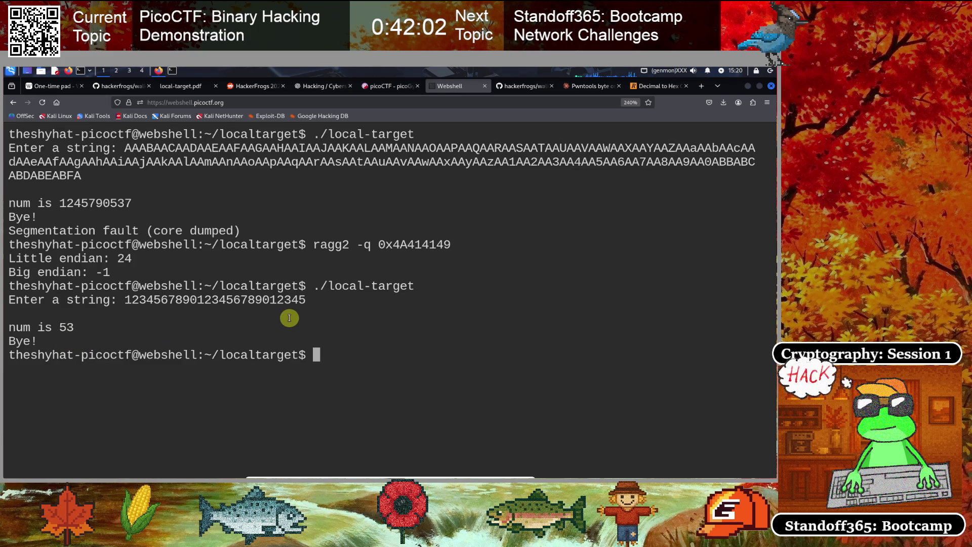
pyautogui.moveTo(300, 298); pyautogui.dragTo(306, 299)
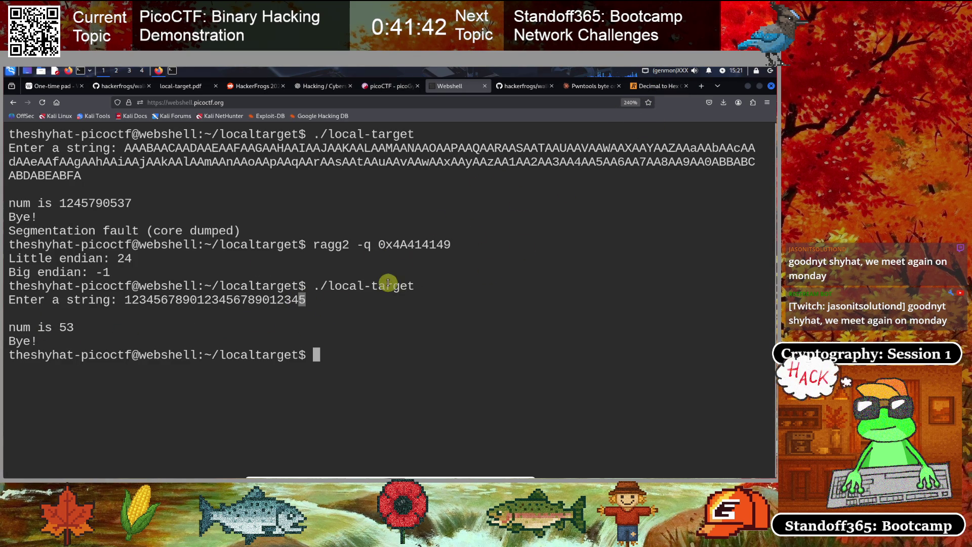
# Step: In a new tab, search 'ascii to decimal' and open the RapidTables ASCII converter
pyautogui.click(701, 85)
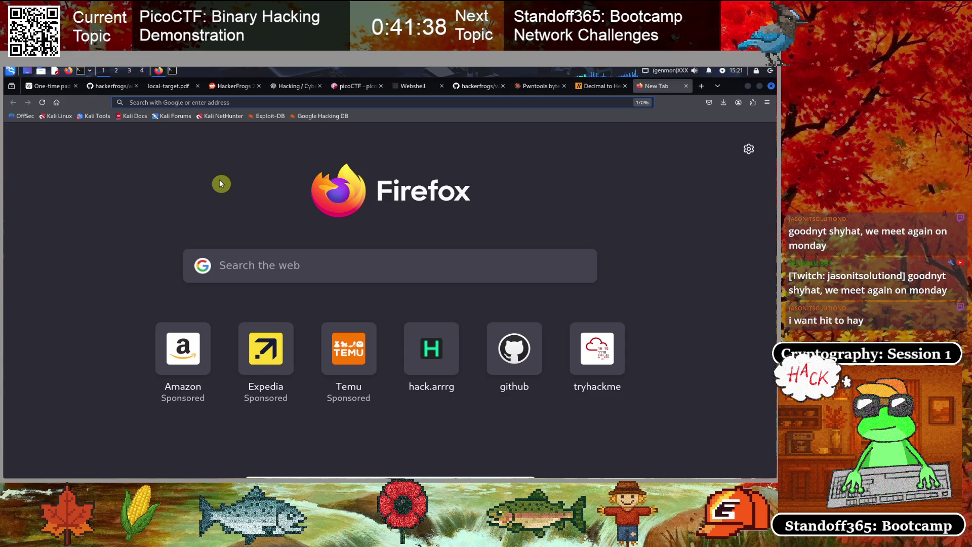
pyautogui.write('ascii to')
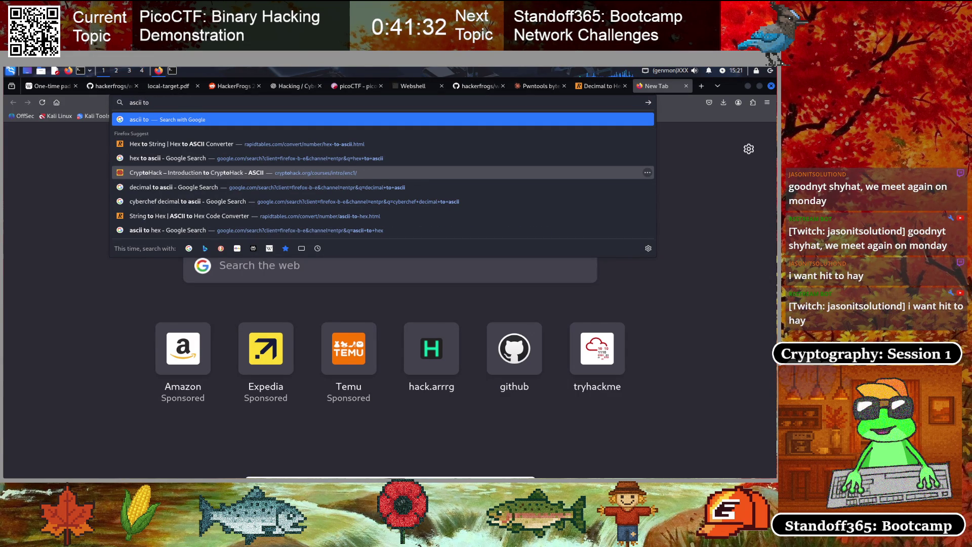
pyautogui.write(' decimal')
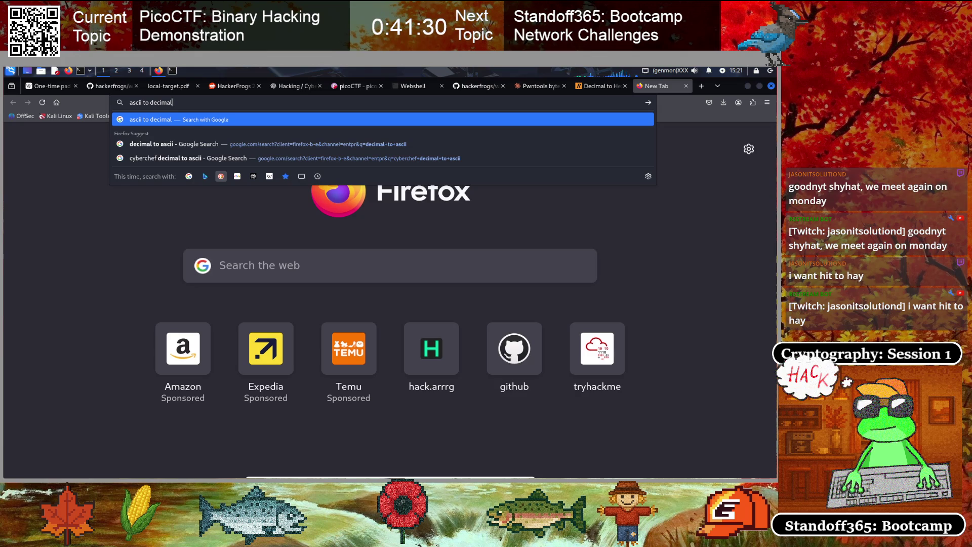
pyautogui.press('Return')
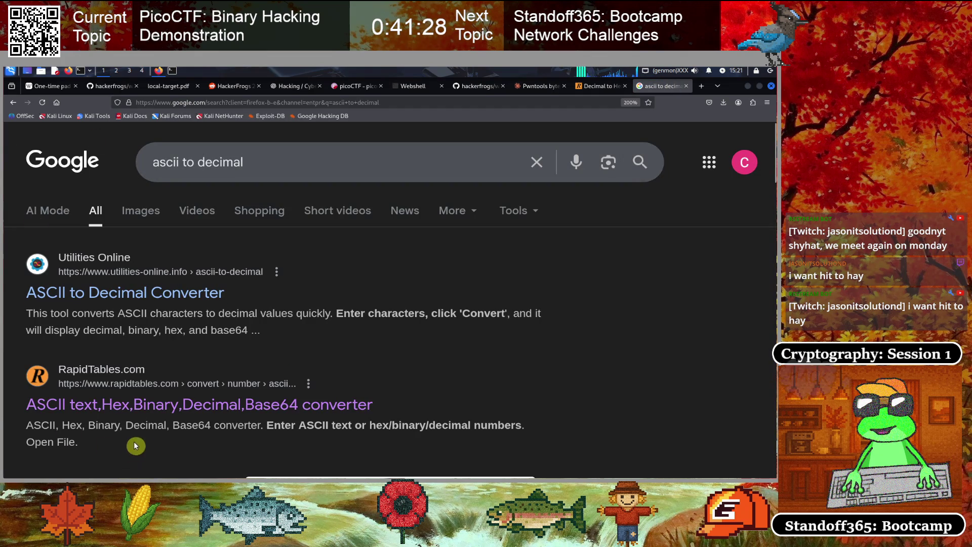
pyautogui.click(130, 403)
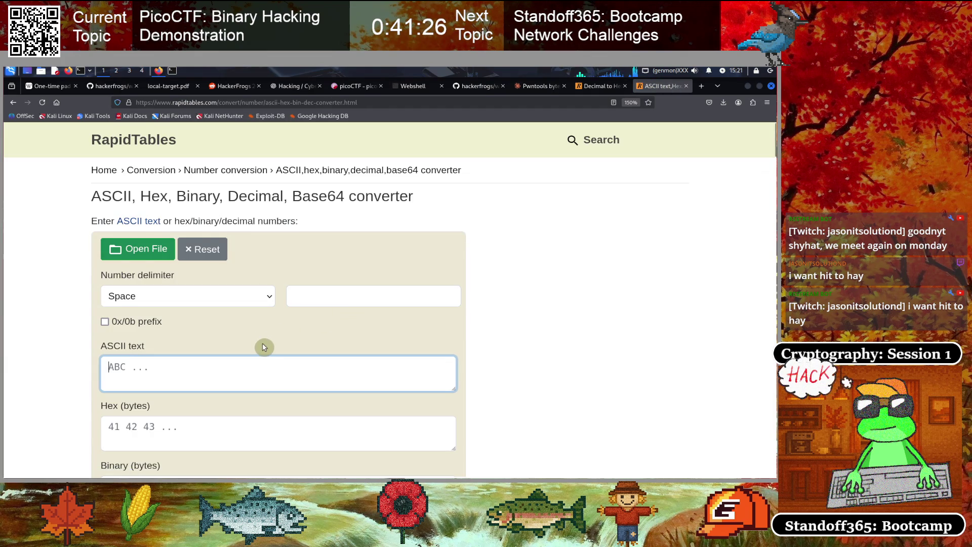
# Step: Convert the character 5 to ASCII and confirm its decimal code is 53
pyautogui.scroll(-2, 263, 347)
pyautogui.write('5')
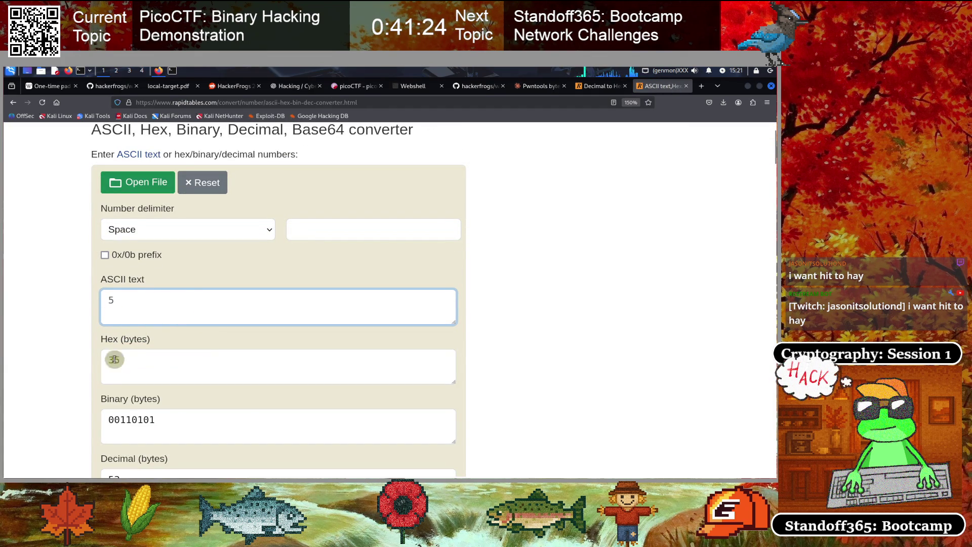
pyautogui.scroll(-2, 153, 337)
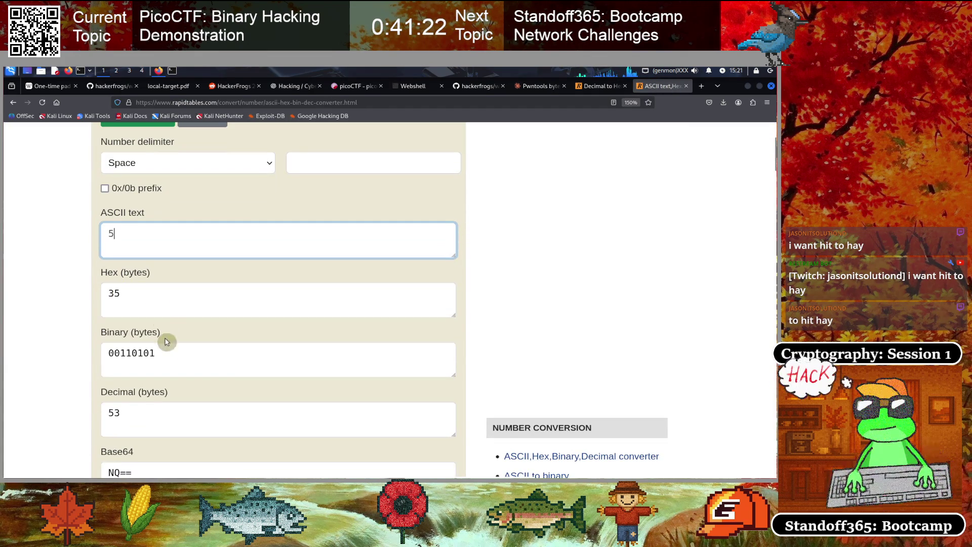
pyautogui.doubleClick(113, 413)
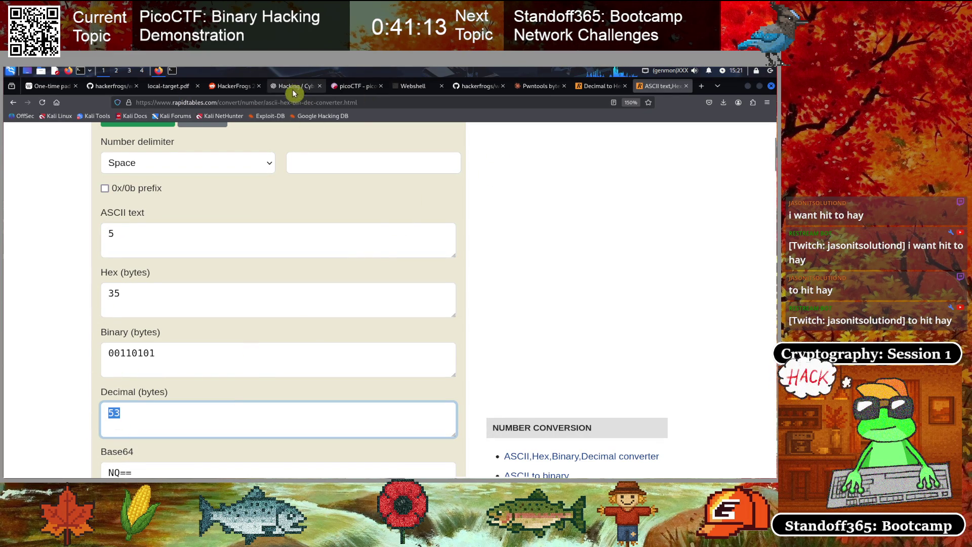
pyautogui.click(417, 88)
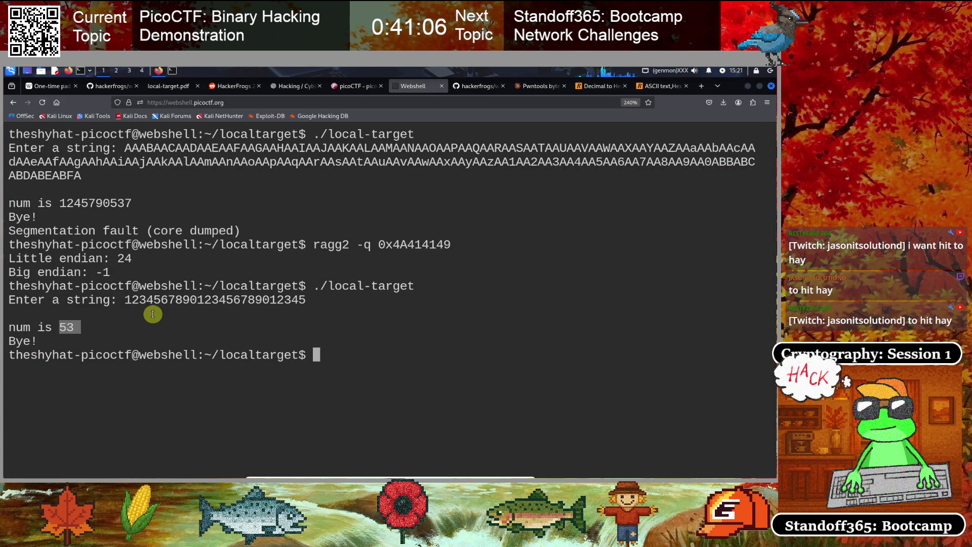
# Step: Print the local-target.c source code with cat
pyautogui.click(133, 325)
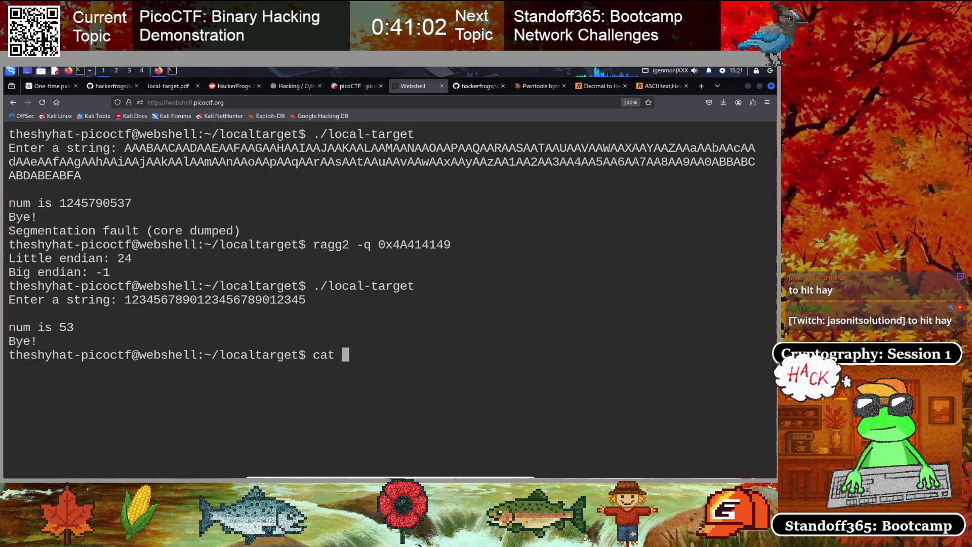
pyautogui.write('local-target')
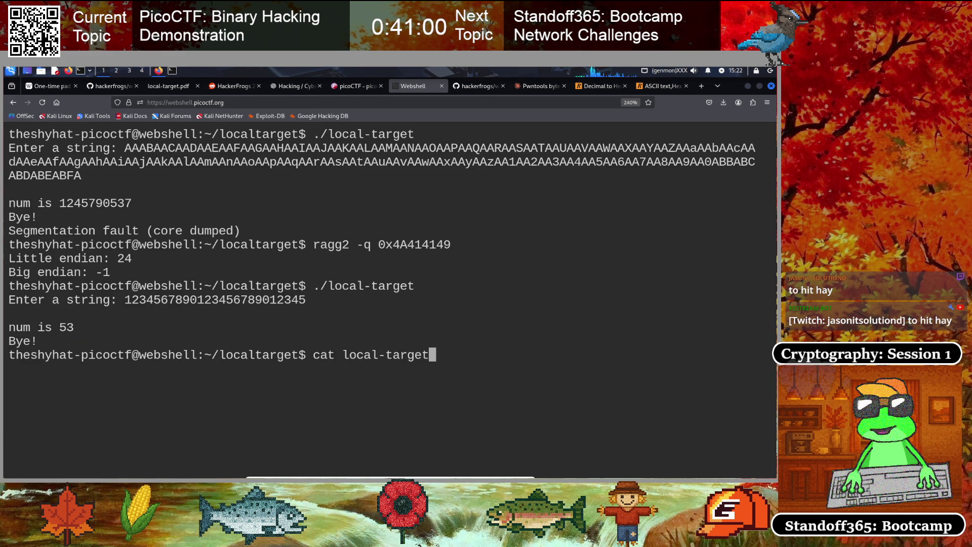
pyautogui.write('.c')
pyautogui.press('Return')
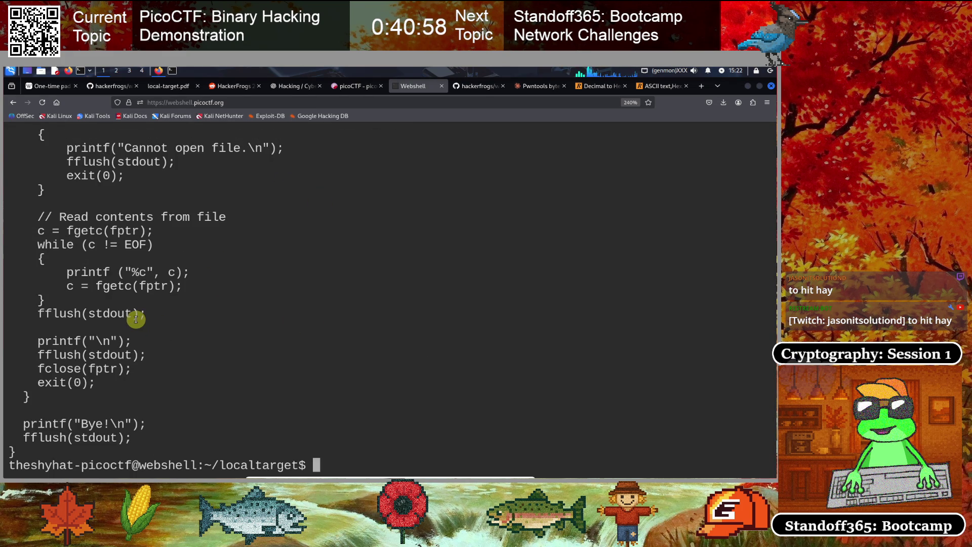
pyautogui.scroll(5, 136, 319)
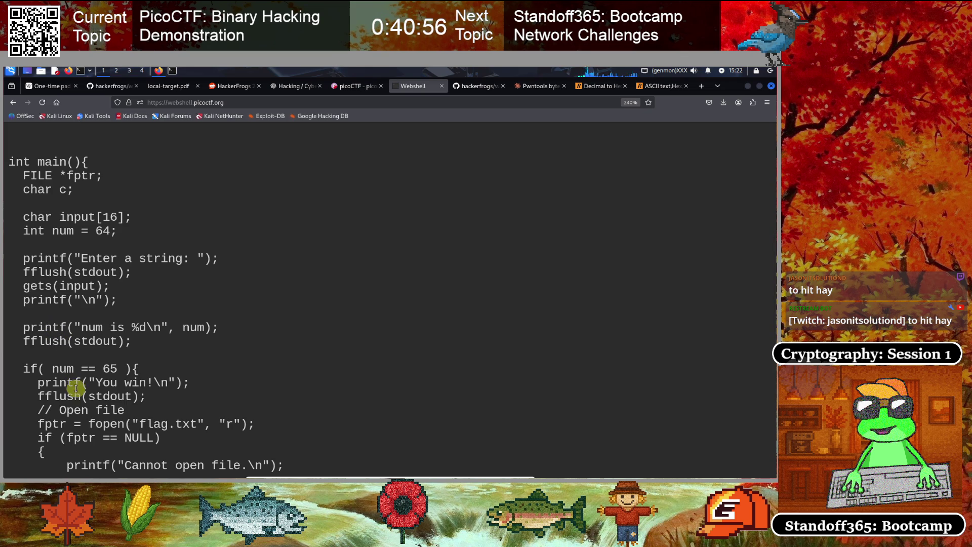
pyautogui.scroll(-5, 96, 390)
pyautogui.scroll(3, 85, 285)
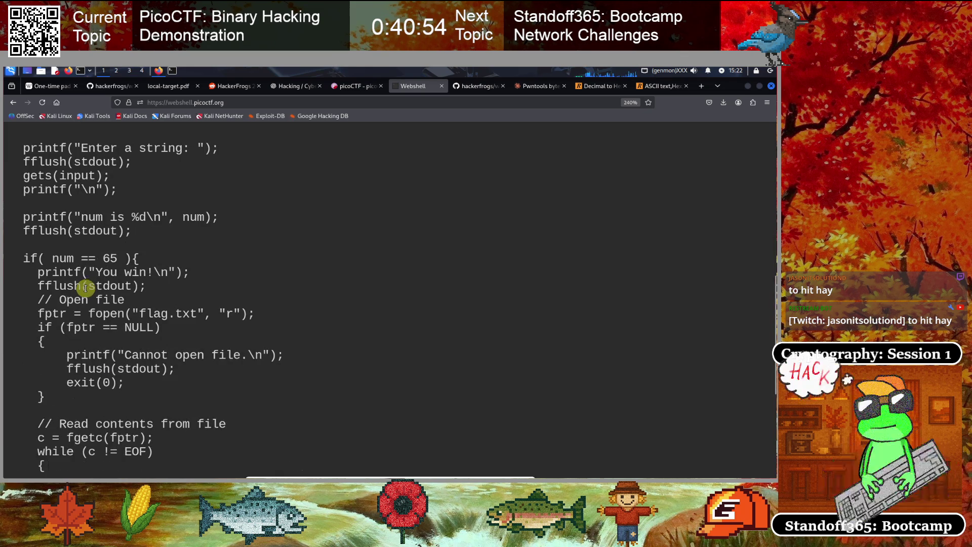
# Step: Highlight the num == 65 win check and the flag.txt fopen, then clear the terminal
pyautogui.moveTo(101, 256); pyautogui.dragTo(136, 258)
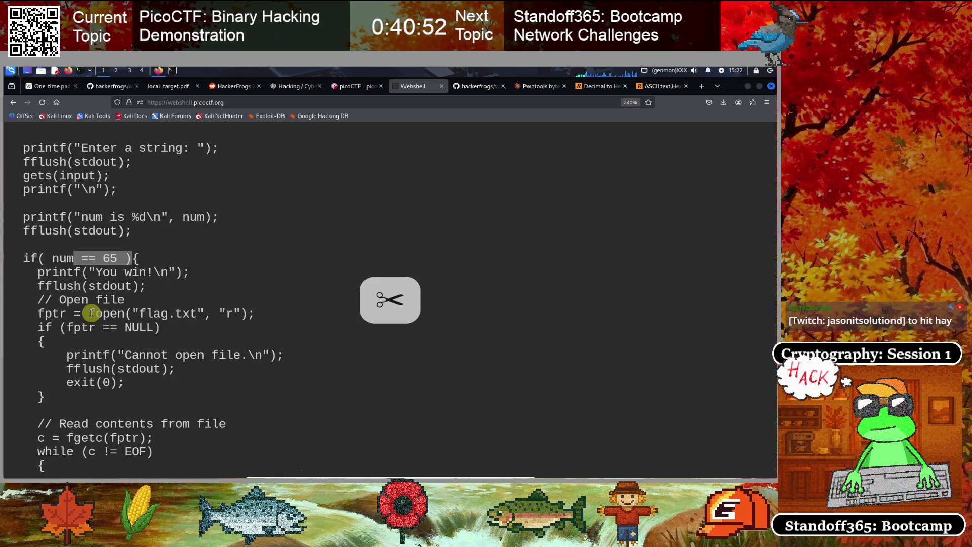
pyautogui.moveTo(132, 311); pyautogui.dragTo(250, 311)
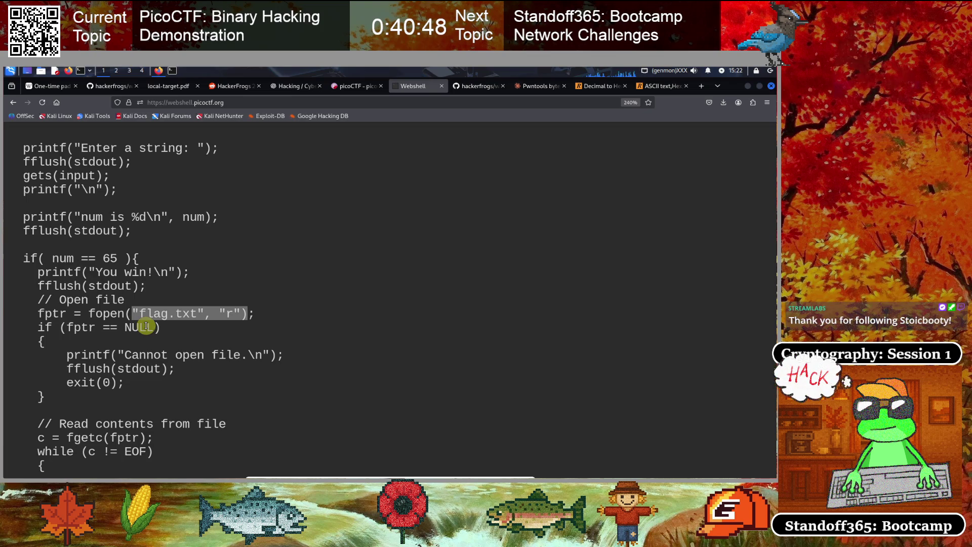
pyautogui.click(228, 327)
pyautogui.scroll(-3, 229, 329)
pyautogui.scroll(-3, 229, 328)
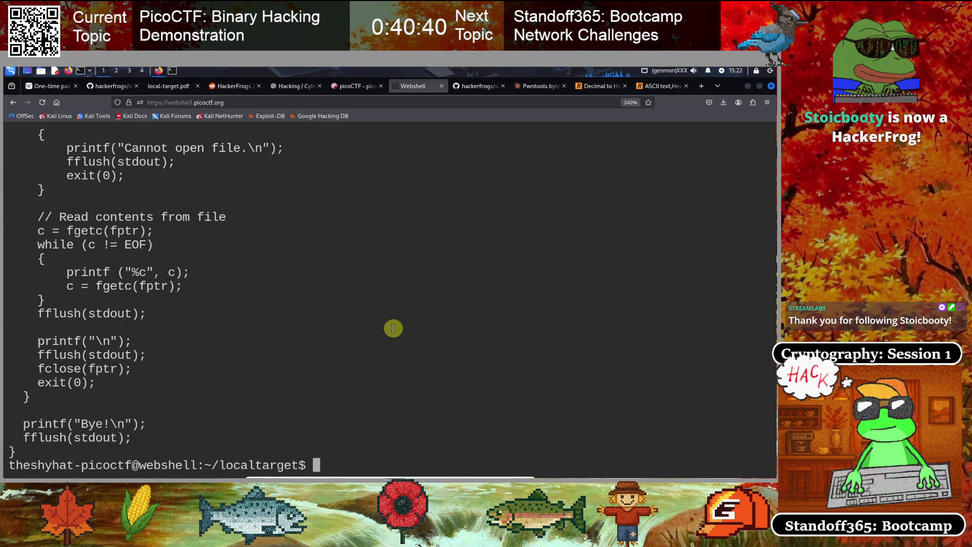
pyautogui.press('Return')
# Step: Write 'hackerfrogs, like and subscribe!' to a local flag.txt and confirm it with ls
pyautogui.write('ls')
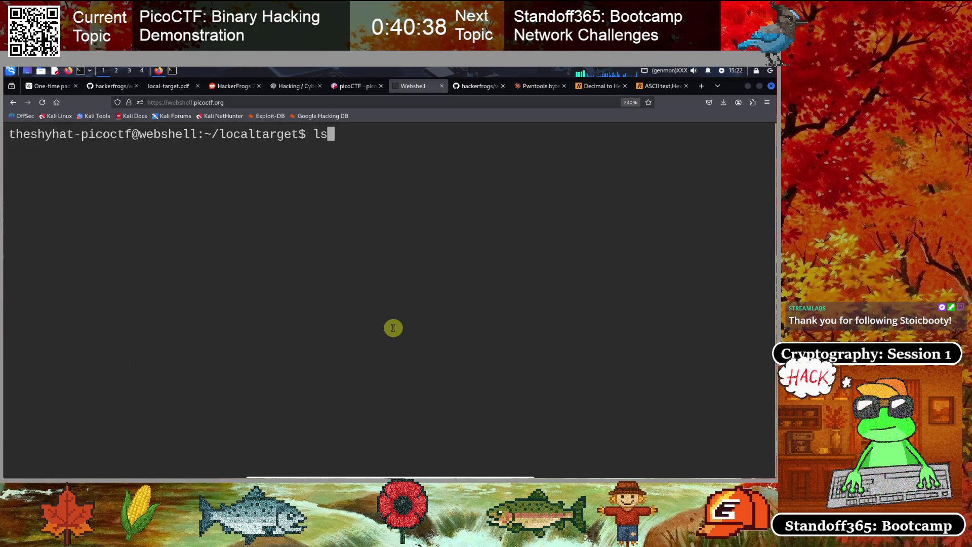
pyautogui.press('Return')
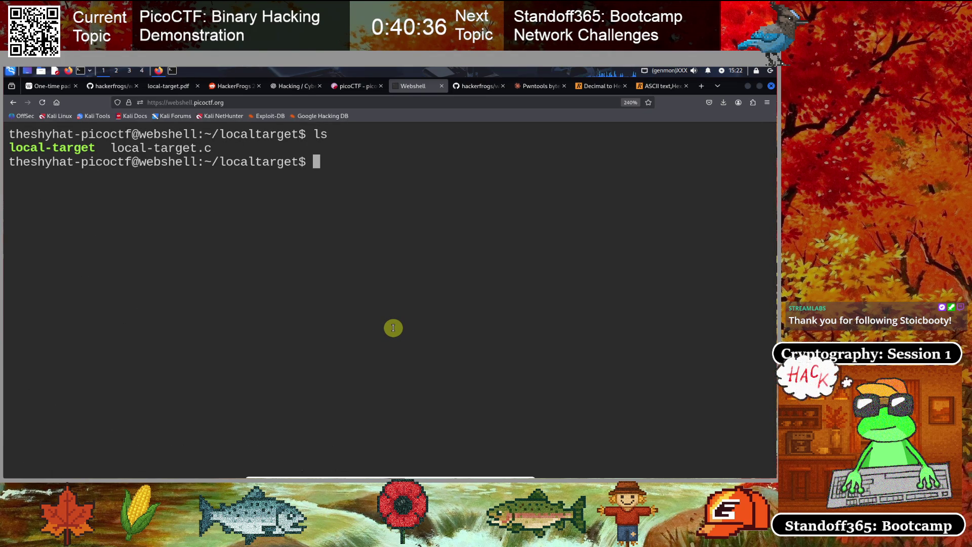
pyautogui.write('echo "" > flag.tx')
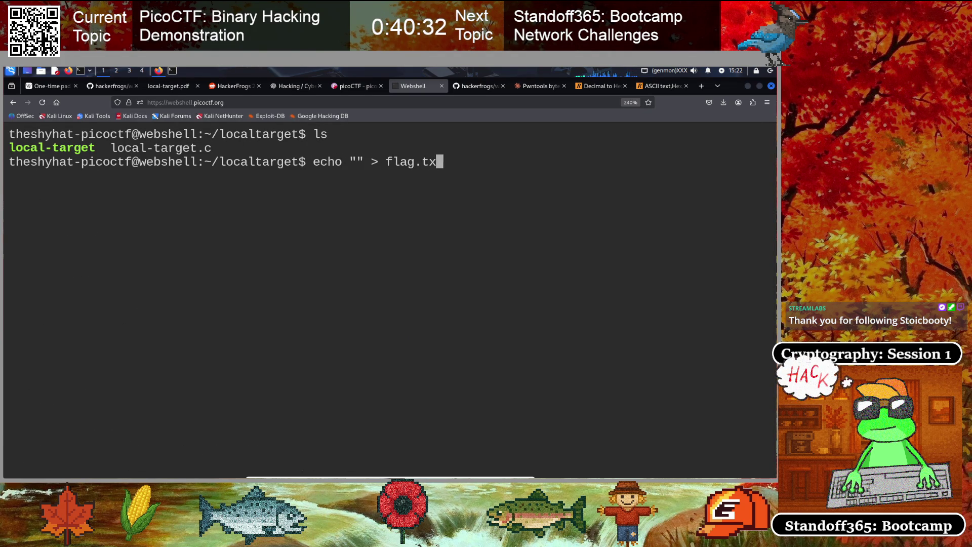
pyautogui.press('Right')
pyautogui.press('Right')
pyautogui.press('Right')
pyautogui.write('hackerfr')
pyautogui.write('ogs, like and ')
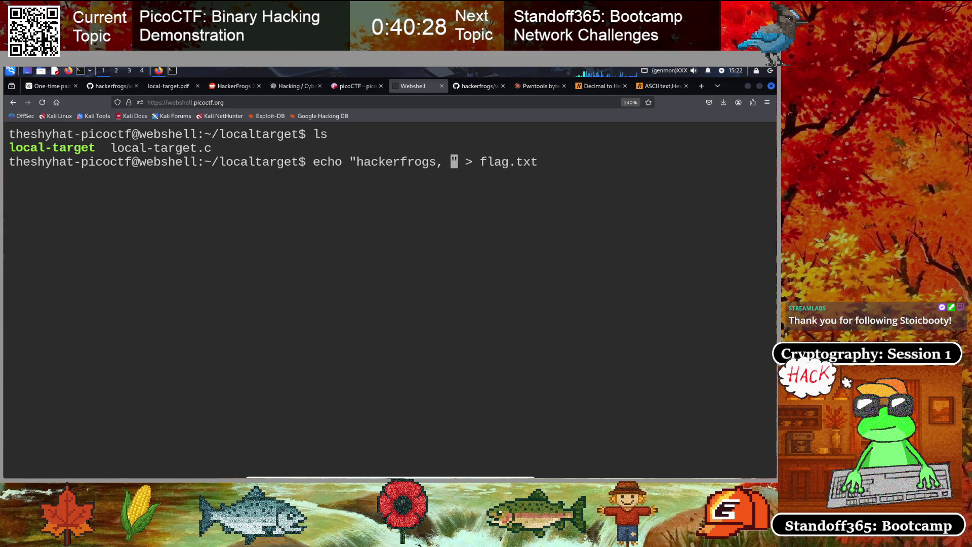
pyautogui.write('subscribe!')
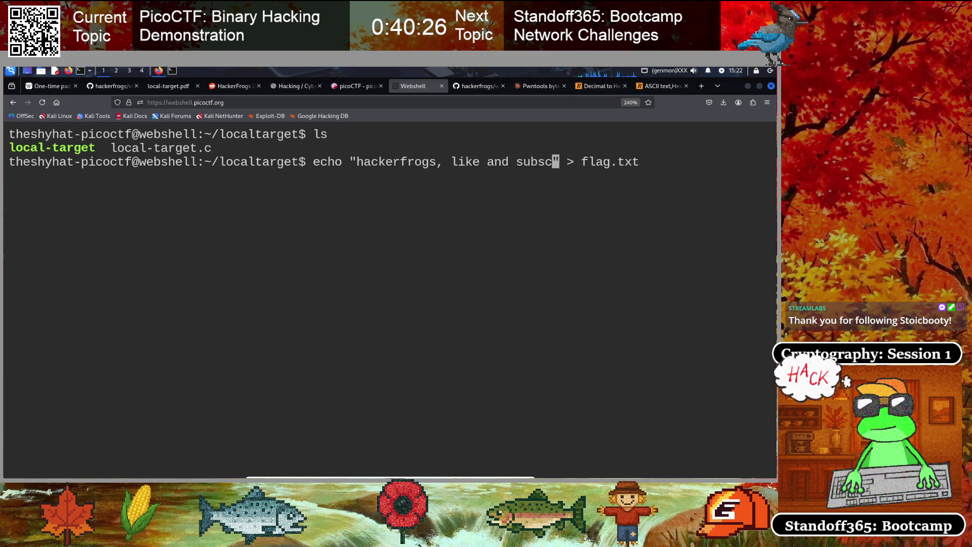
pyautogui.press('End')
pyautogui.press('Return')
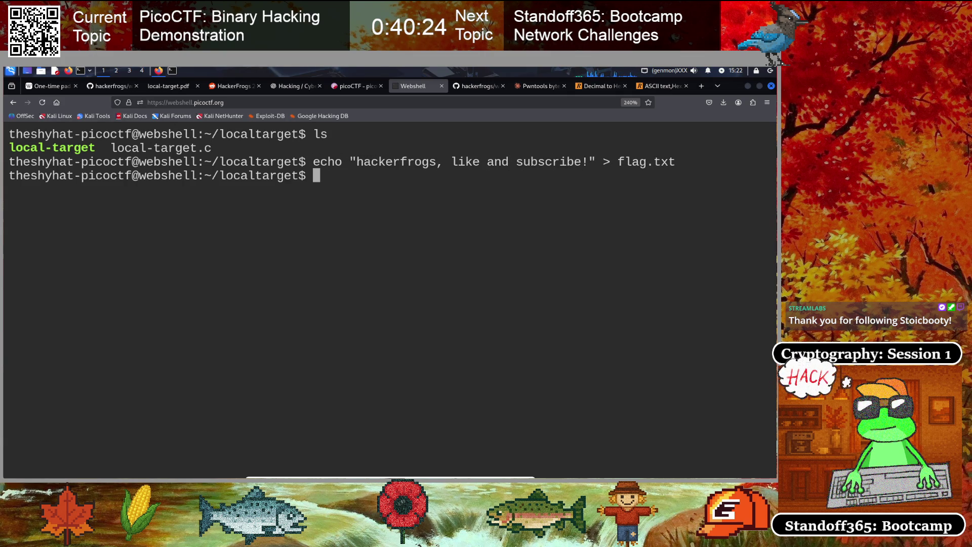
pyautogui.write('ls')
pyautogui.press('Return')
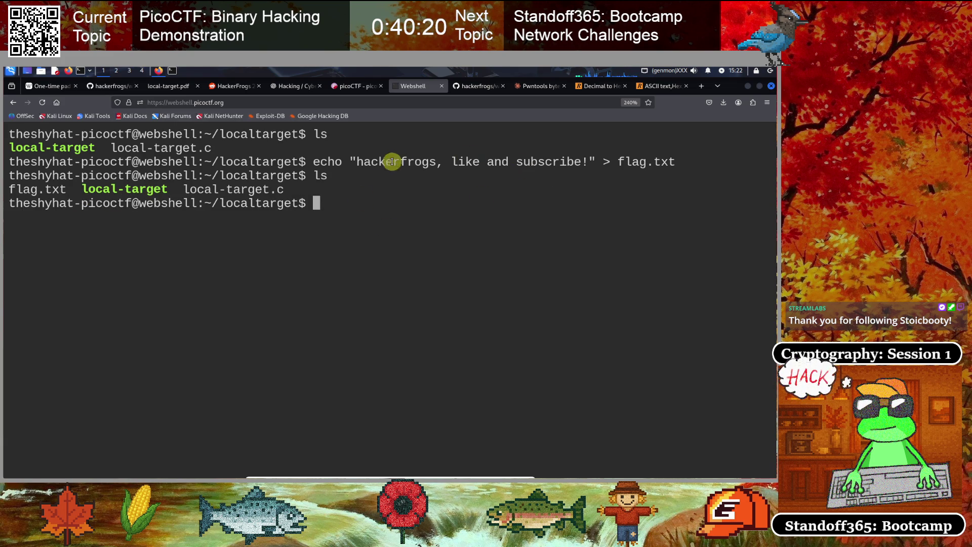
pyautogui.moveTo(357, 162); pyautogui.dragTo(682, 162)
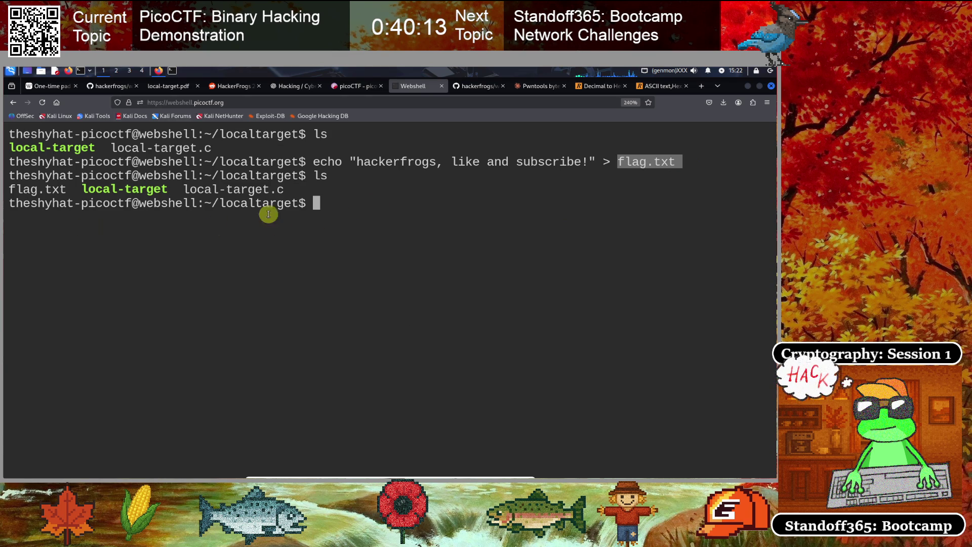
pyautogui.click(228, 226)
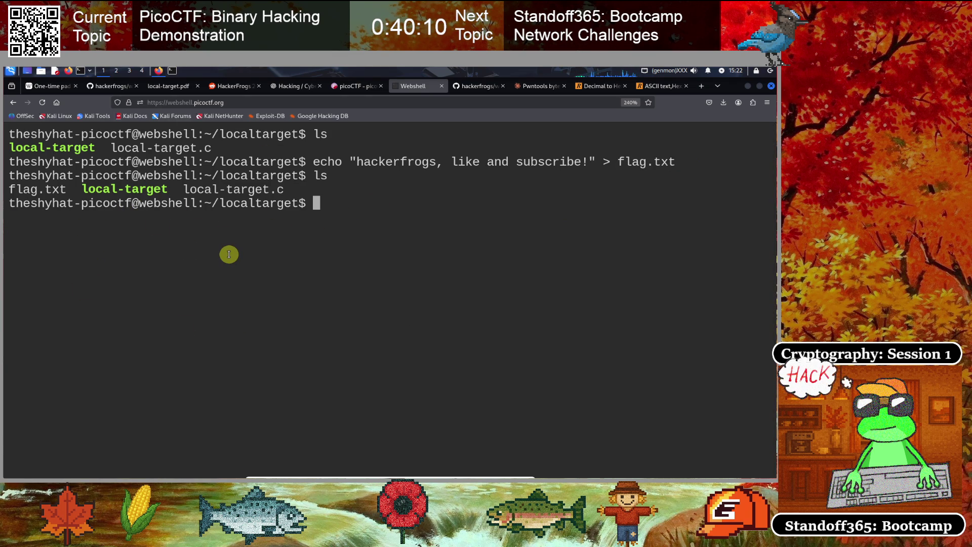
# Step: Rerun ./local-target from command history so it waits for an input string
pyautogui.press('Up')
pyautogui.press('Up')
pyautogui.press('Up')
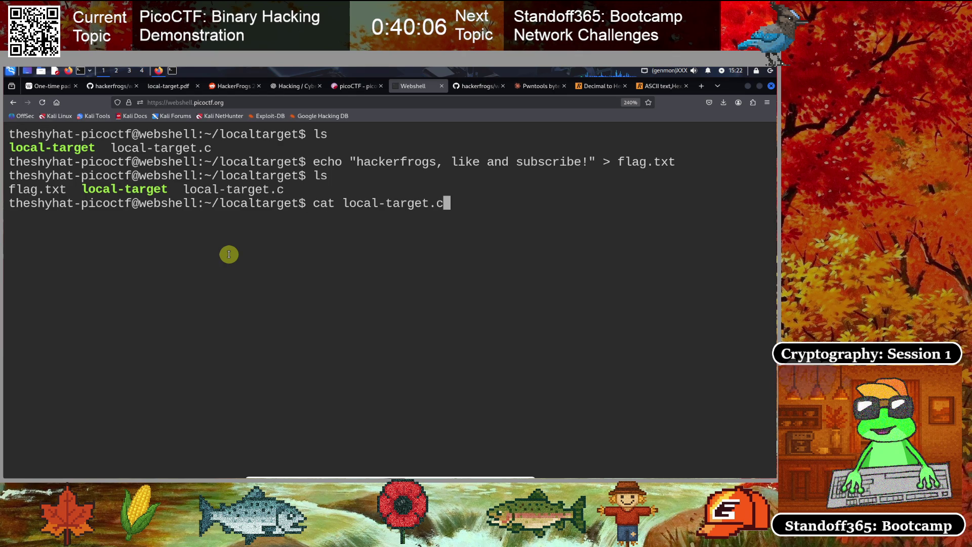
pyautogui.press('Up')
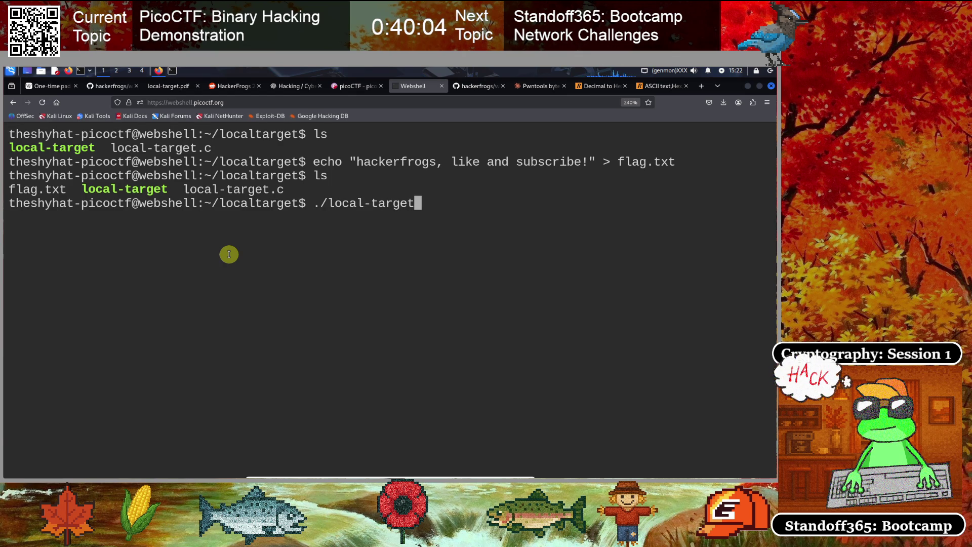
pyautogui.press('Return')
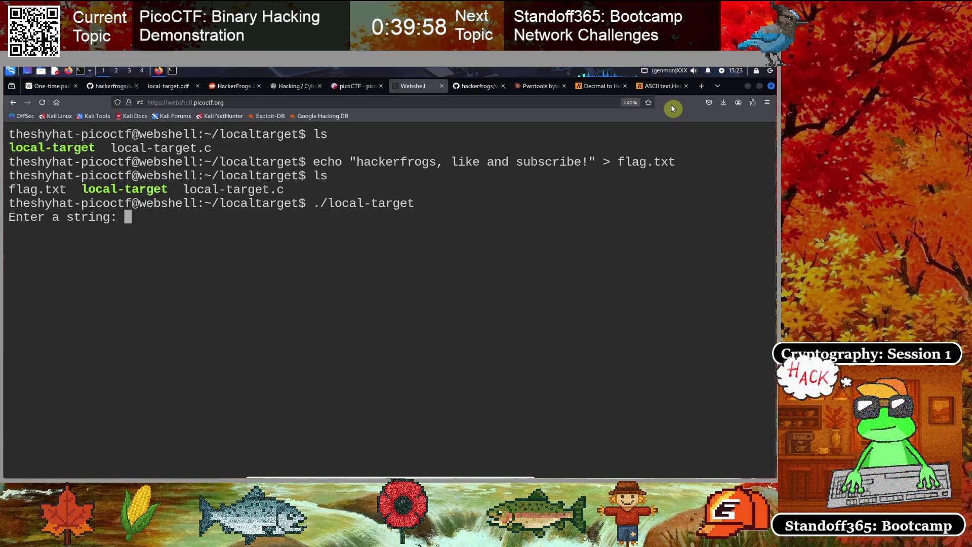
pyautogui.click(658, 86)
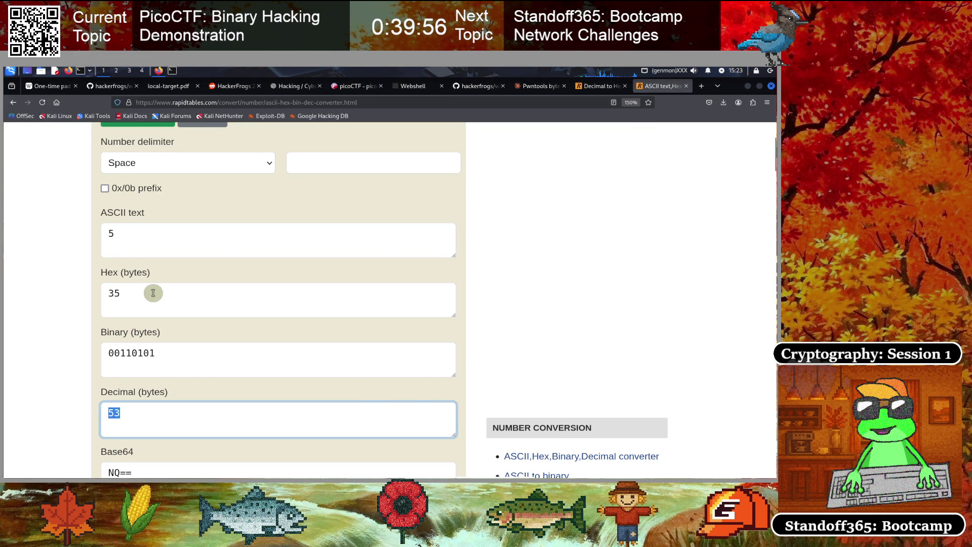
# Step: Enter A in the RapidTables ASCII converter to confirm it equals decimal 65
pyautogui.scroll(-2, 98, 377)
pyautogui.hotkey('shift', 'Tab')
pyautogui.hotkey('shift', 'Tab')
pyautogui.hotkey('shift', 'Tab')
pyautogui.write('A')
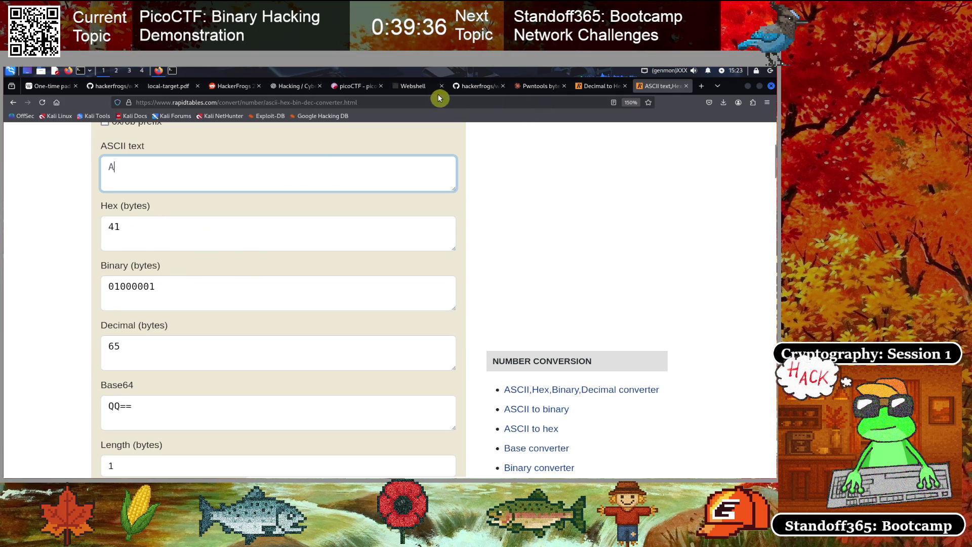
pyautogui.click(416, 86)
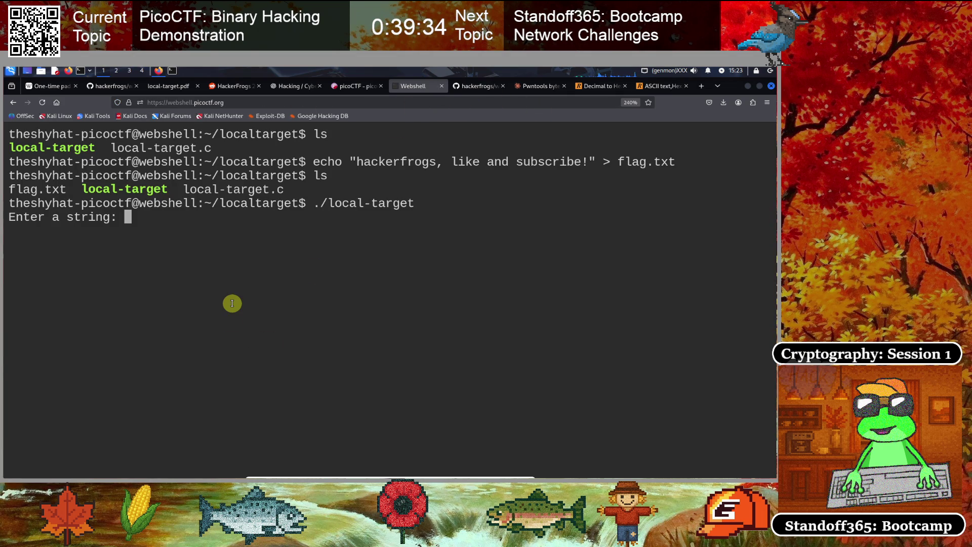
pyautogui.press('Up')
pyautogui.press('Up')
pyautogui.press('BackSpace')
pyautogui.press('BackSpace')
pyautogui.press('BackSpace')
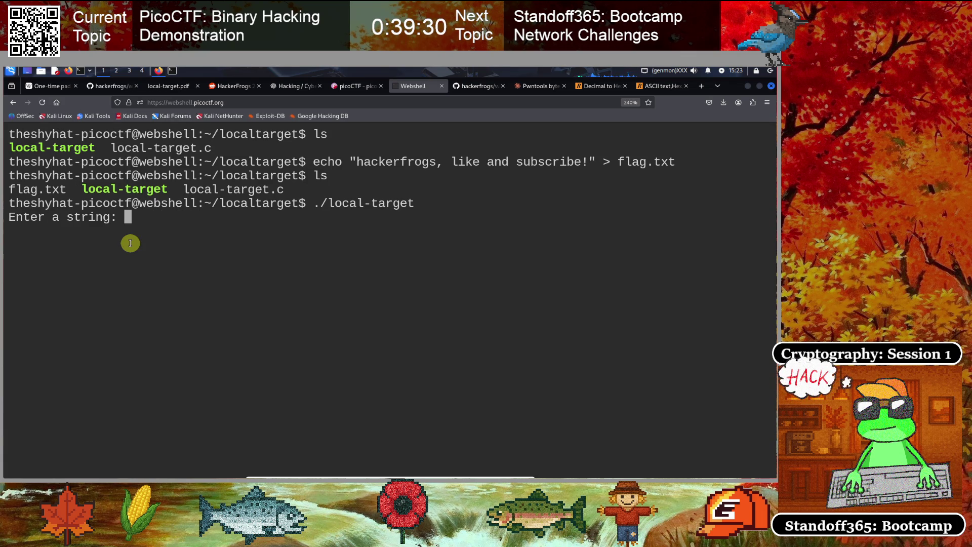
pyautogui.write('45678901234567890123 4A')
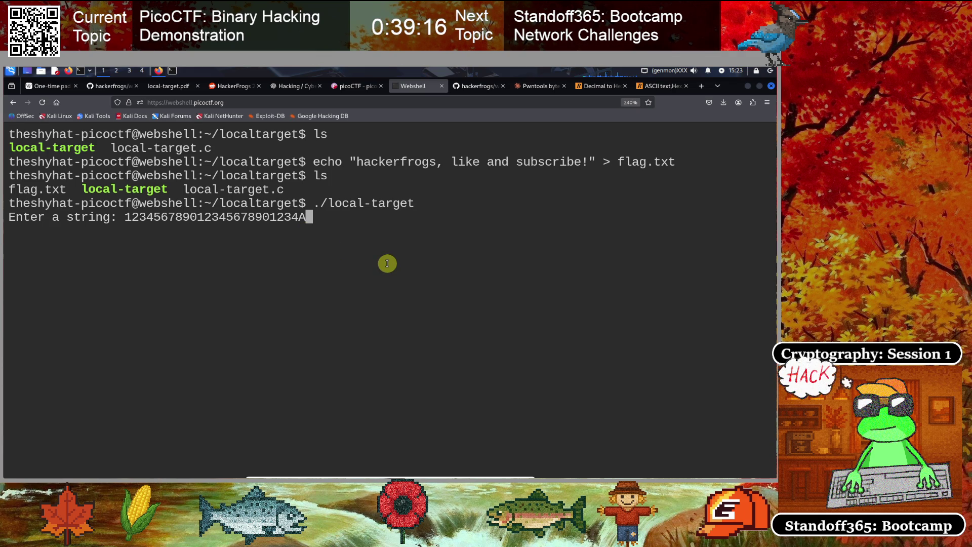
pyautogui.press('Return')
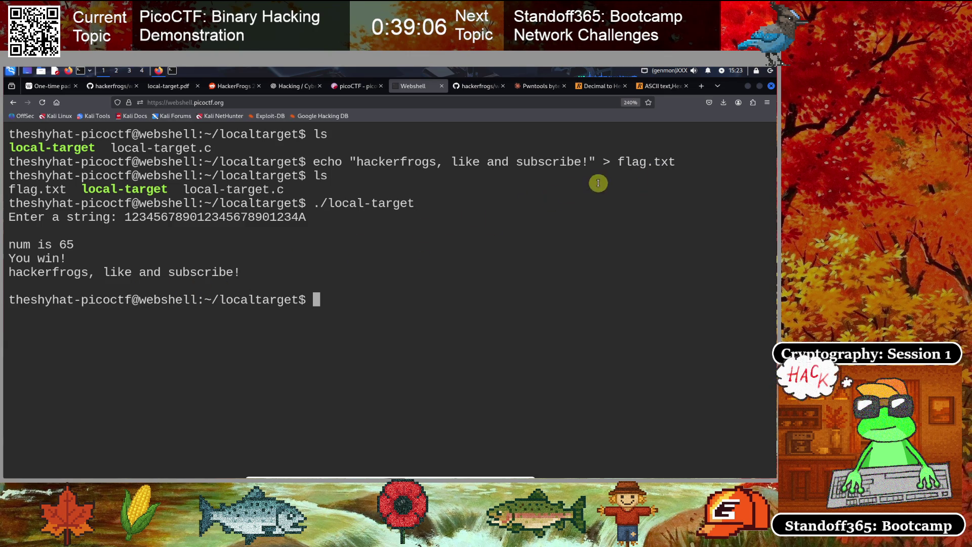
# Step: Copy the winning input string from the terminal output
pyautogui.moveTo(131, 216); pyautogui.dragTo(307, 217)
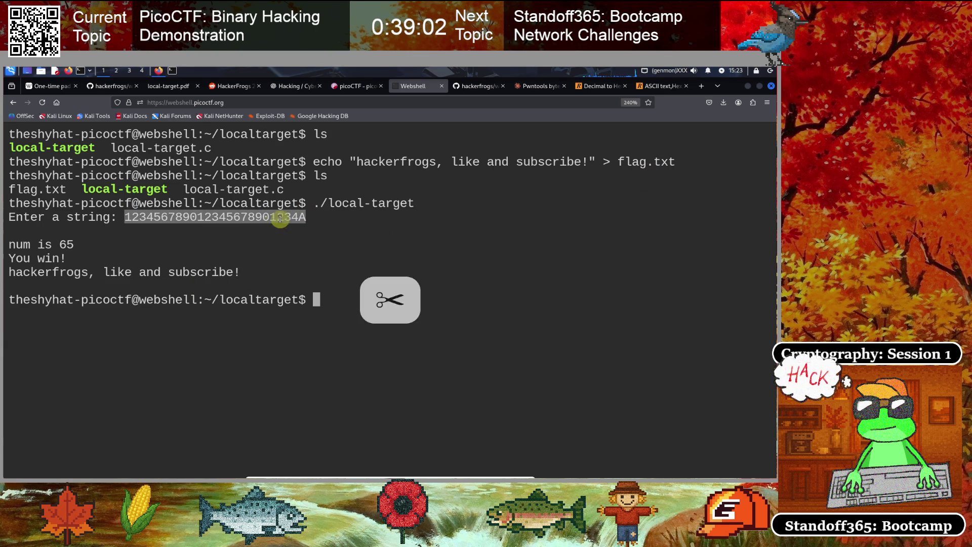
pyautogui.rightClick(229, 218)
pyautogui.click(254, 242)
pyautogui.click(212, 241)
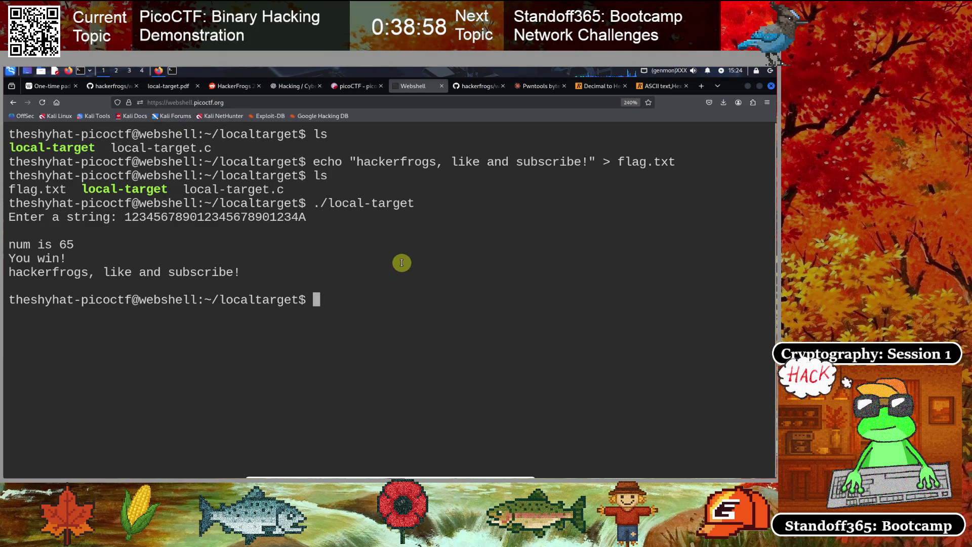
pyautogui.click(358, 90)
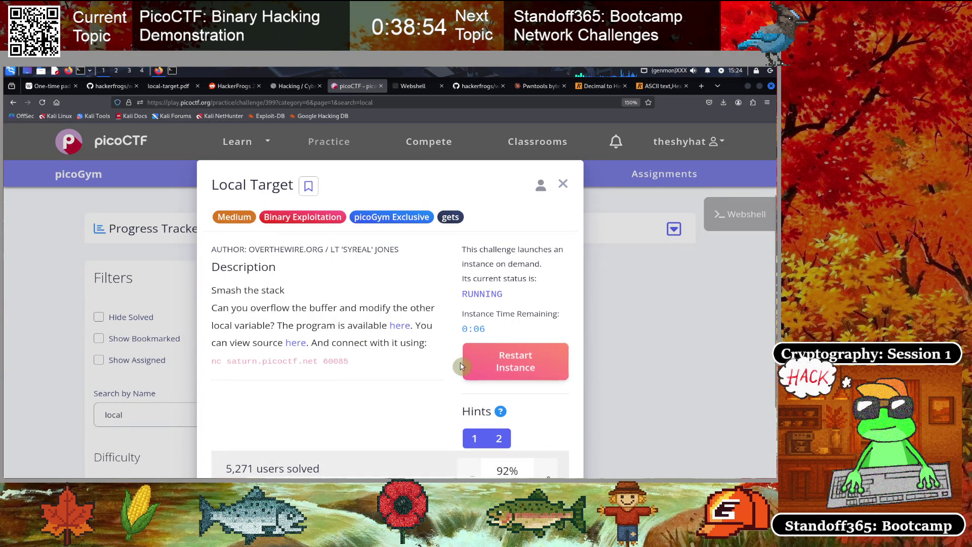
# Step: Restart the Local Target instance and select its 'nc saturn.picoctf.net 61473' command
pyautogui.click(514, 363)
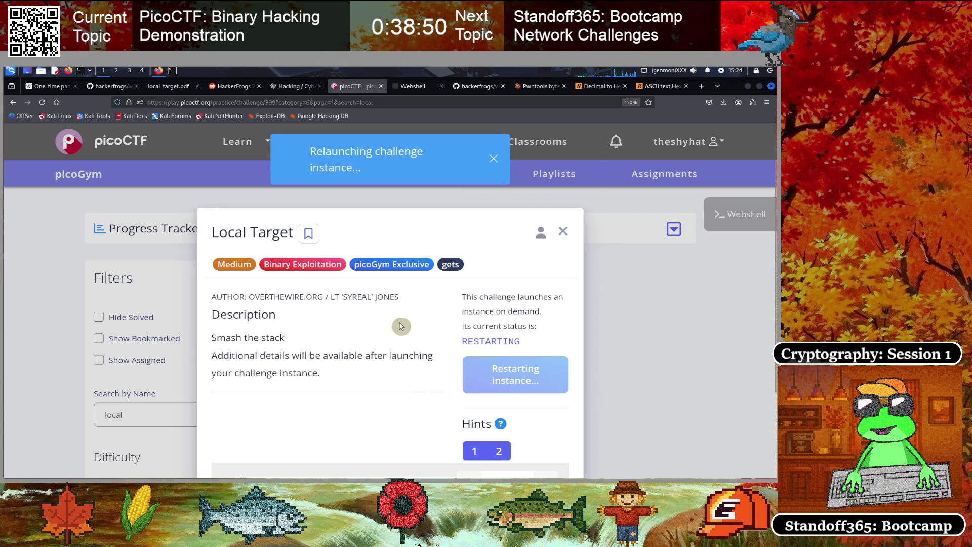
pyautogui.scroll(-2, 353, 314)
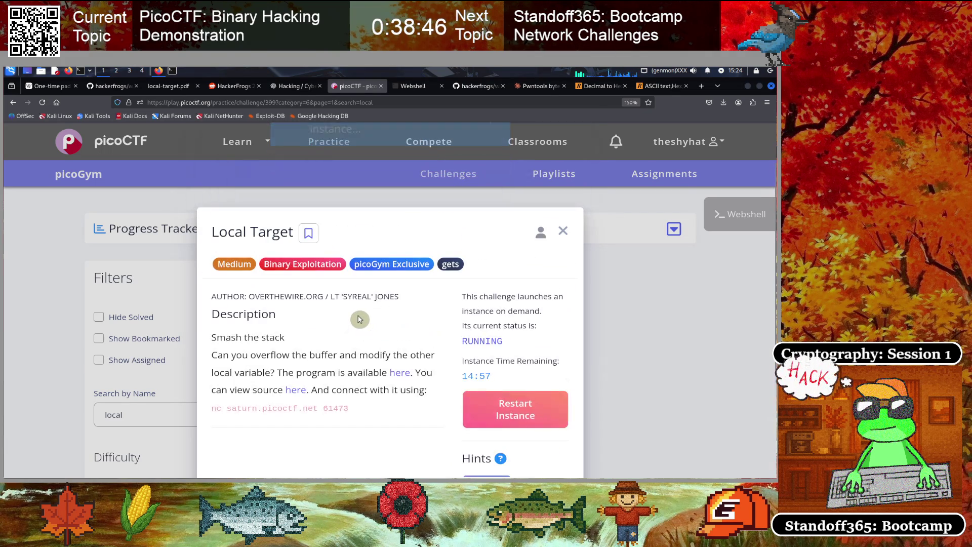
pyautogui.scroll(-2, 312, 345)
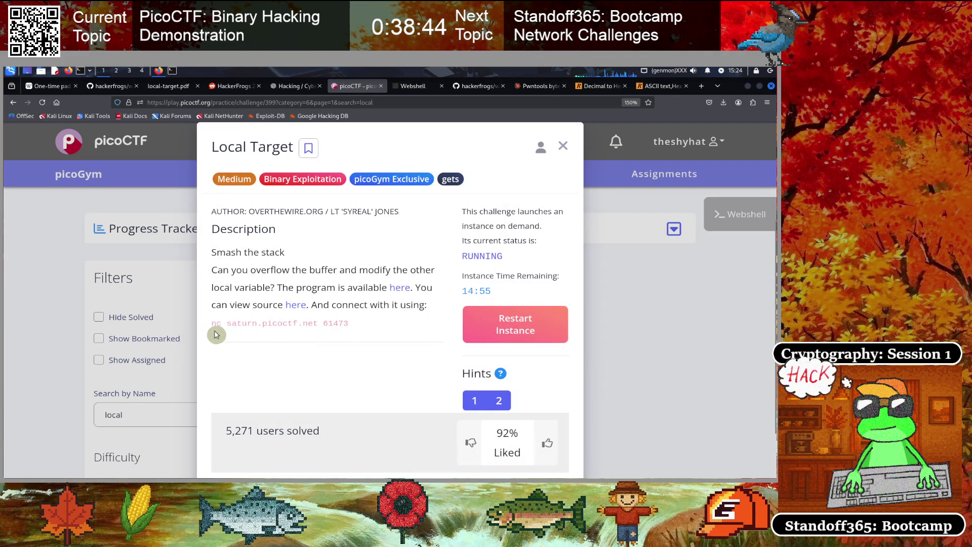
pyautogui.moveTo(352, 326); pyautogui.dragTo(209, 332)
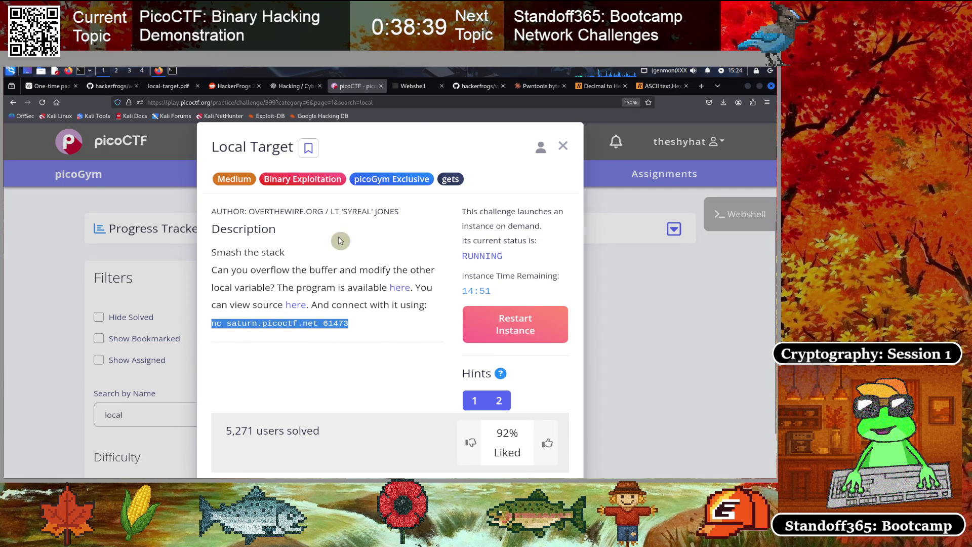
pyautogui.click(413, 86)
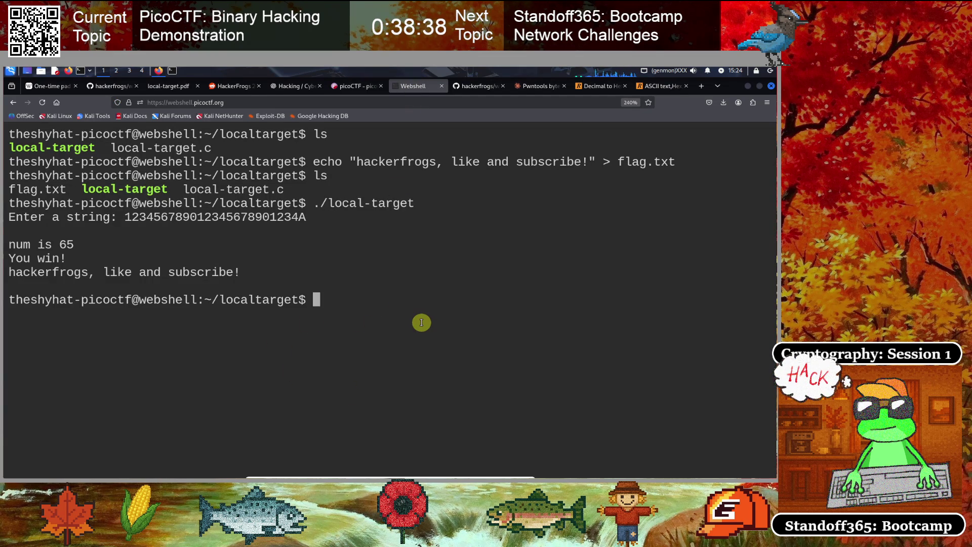
# Step: Connect to the remote instance with the pasted nc command and copy the earlier winning input
pyautogui.hotkey('ctrl', 'shift', 'v')
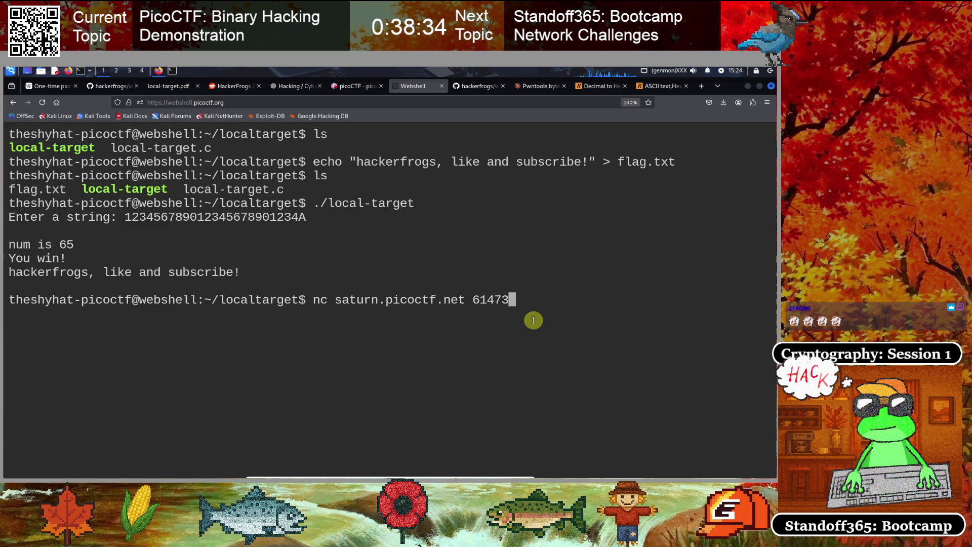
pyautogui.press('Return')
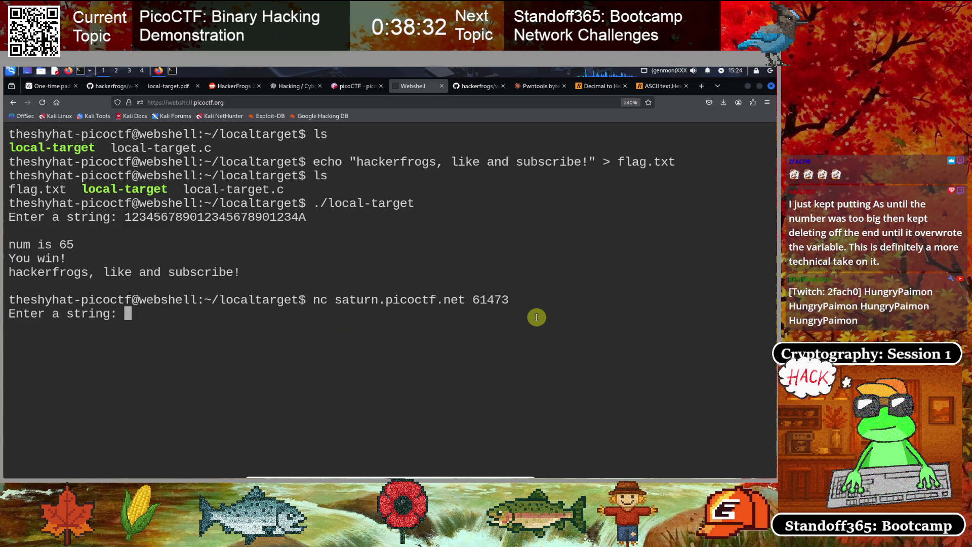
pyautogui.moveTo(125, 214)
pyautogui.mouseDown()
pyautogui.moveTo(306, 212)
pyautogui.moveTo(297, 213)
pyautogui.mouseUp()
pyautogui.rightClick(297, 213)
pyautogui.click(323, 249)
pyautogui.click(313, 286)
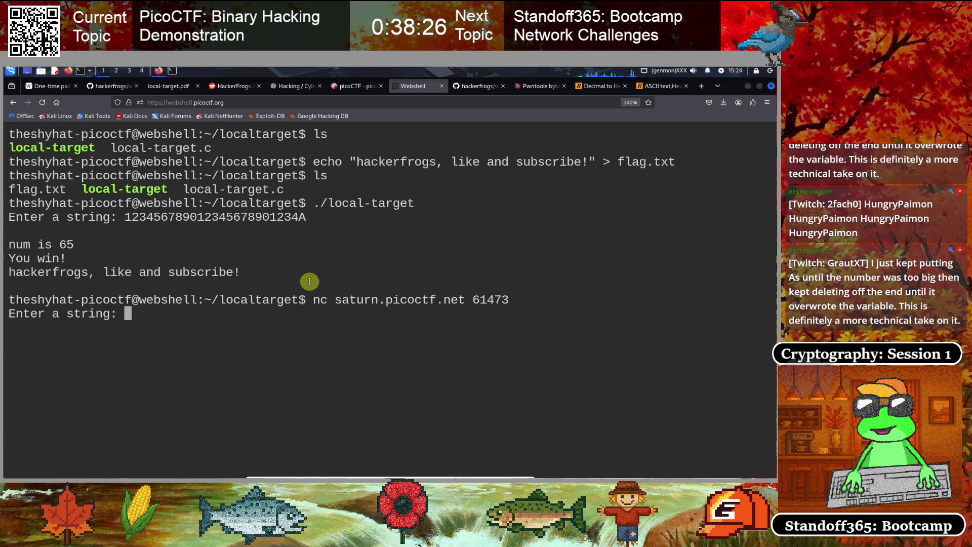
pyautogui.hotkey('ctrl', 'shift', 'v')
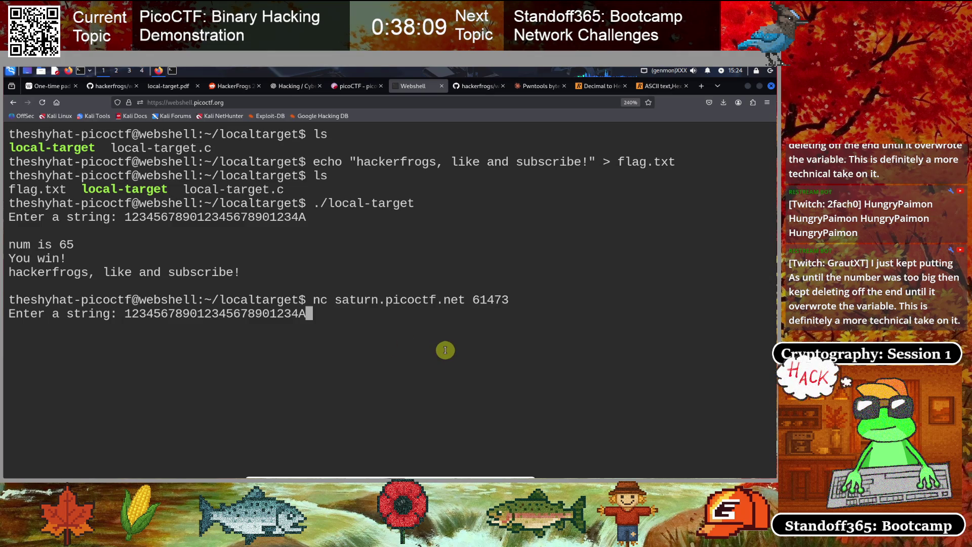
pyautogui.press('Return')
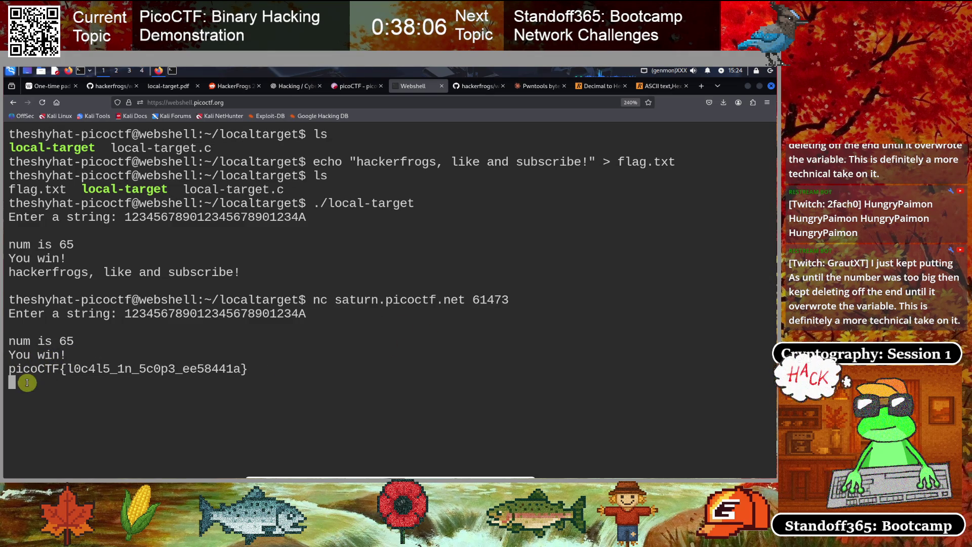
pyautogui.moveTo(250, 368); pyautogui.dragTo(9, 369)
pyautogui.rightClick(44, 366)
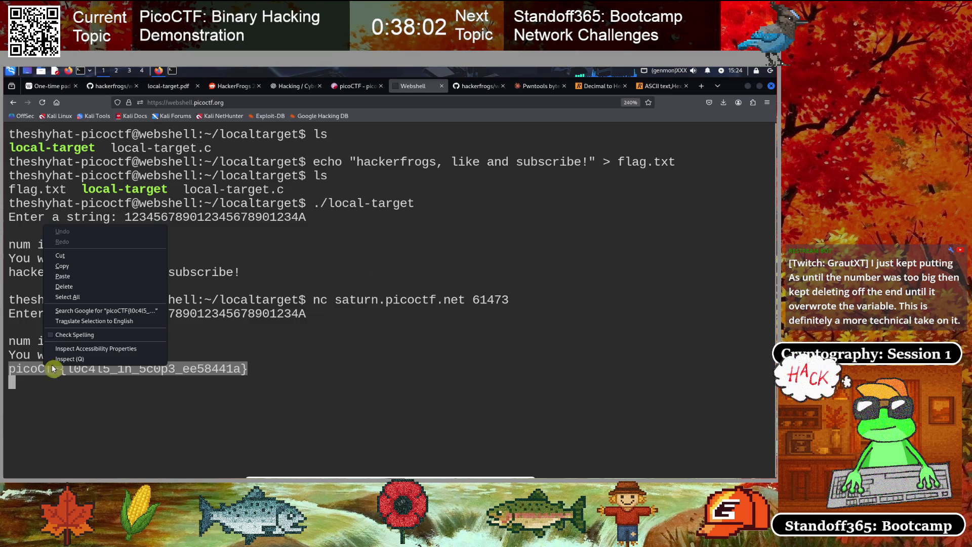
pyautogui.click(65, 268)
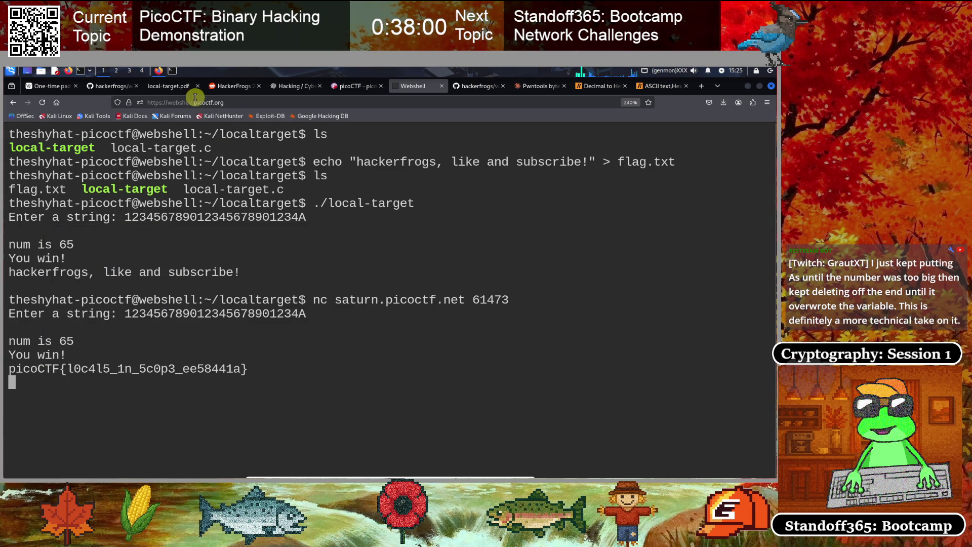
pyautogui.click(172, 71)
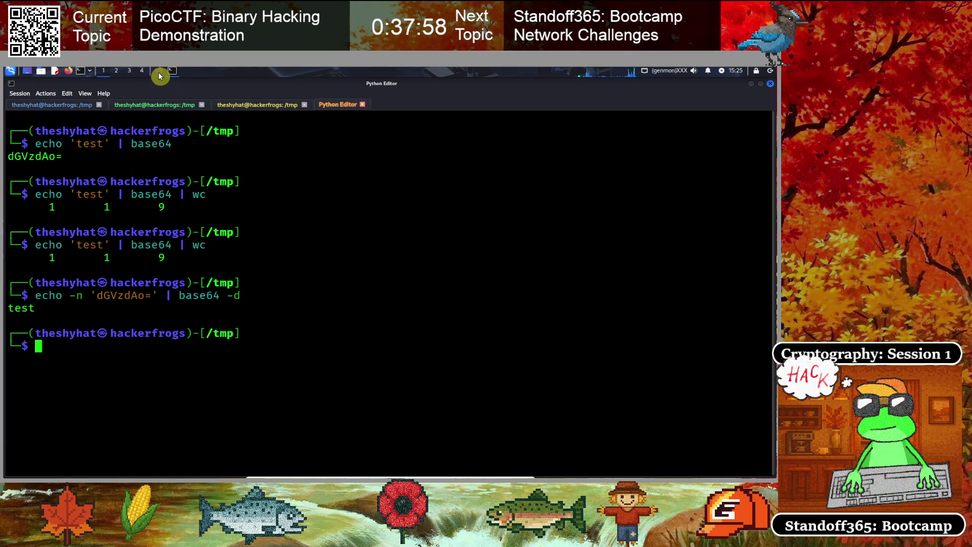
# Step: Paste the flag from the remote instance into the Local Target flag field and submit it
pyautogui.click(159, 71)
pyautogui.click(358, 90)
pyautogui.scroll(-2, 332, 293)
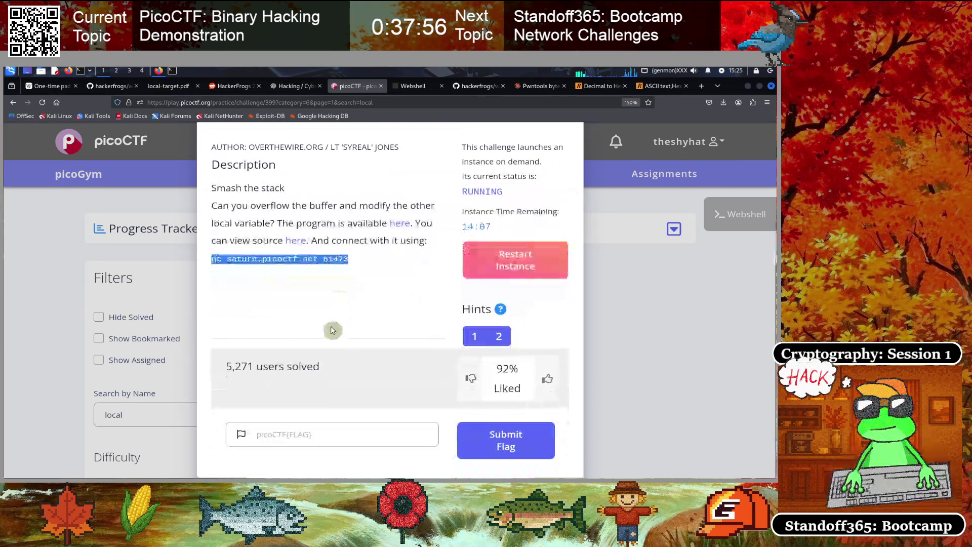
pyautogui.click(285, 432)
pyautogui.hotkey('ctrl', 'v')
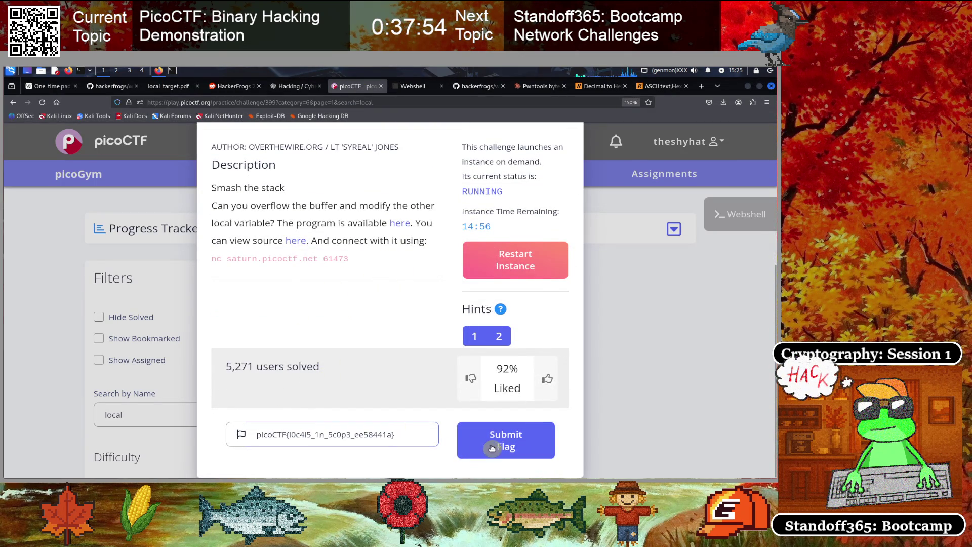
pyautogui.click(506, 445)
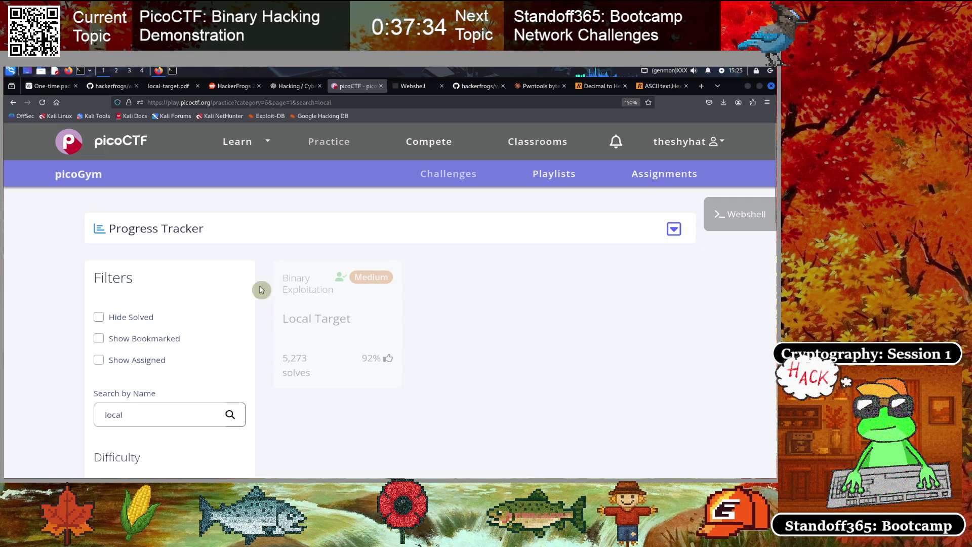
pyautogui.click(172, 70)
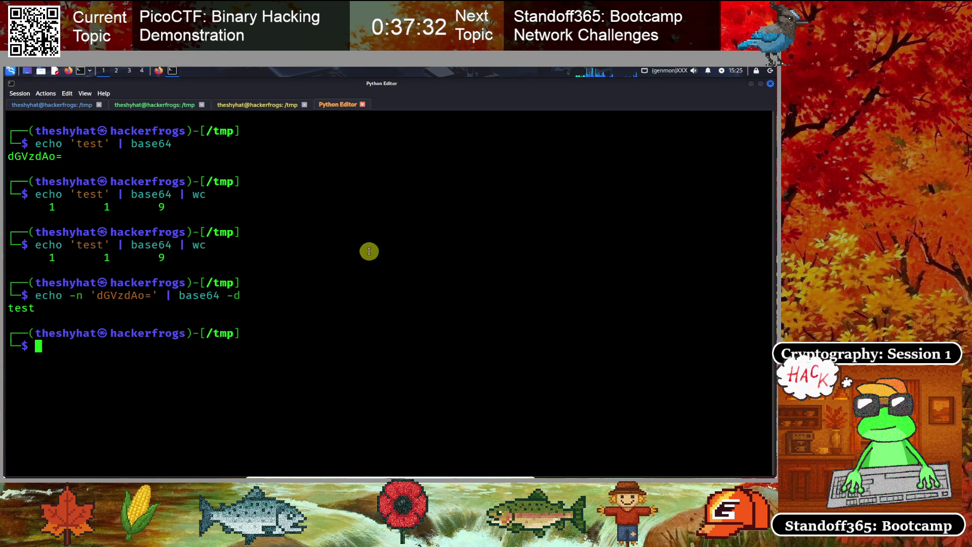
# Step: End the remote session and rerun ./local-target with a long string of 'a's to overflow it
pyautogui.click(158, 70)
pyautogui.click(396, 89)
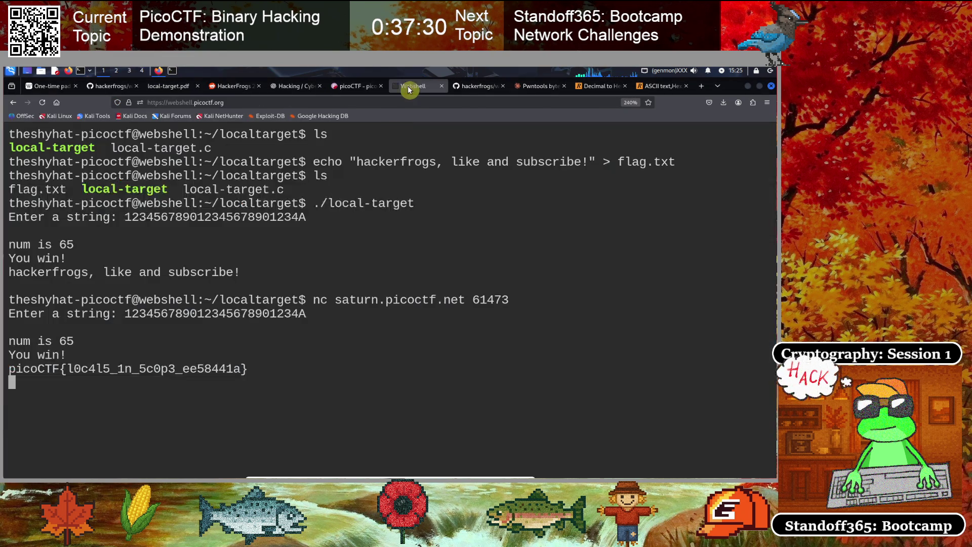
pyautogui.hotkey('ctrl', 'c')
pyautogui.press('Up')
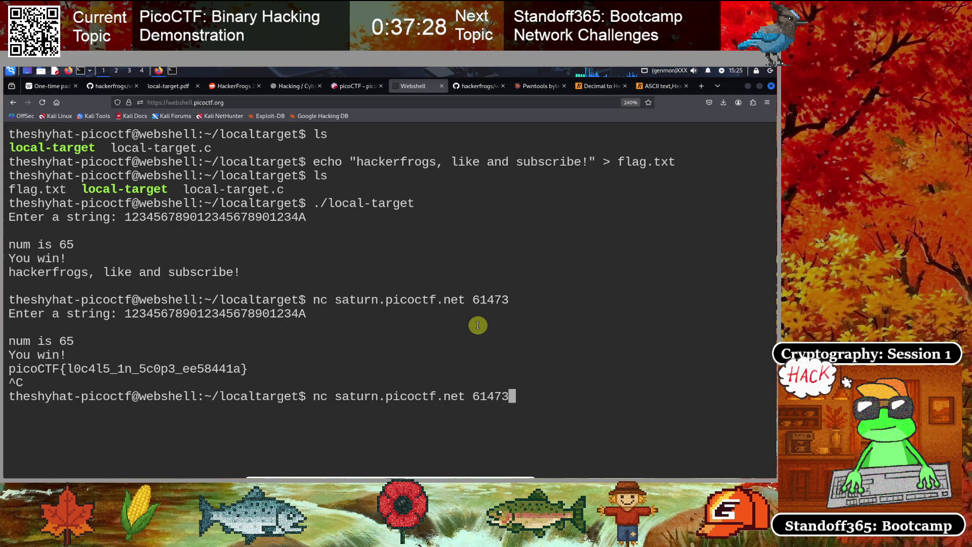
pyautogui.press('Up')
pyautogui.press('Up')
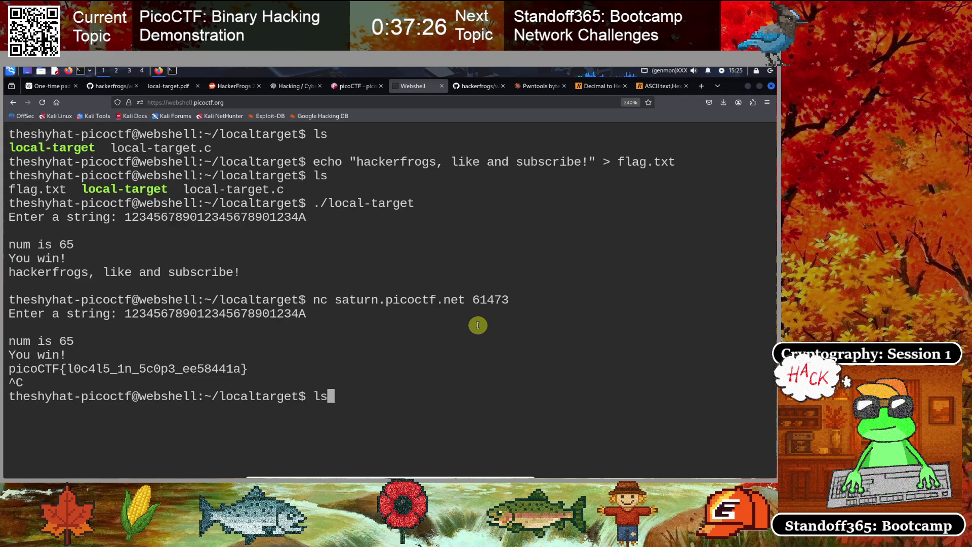
pyautogui.press('Down')
pyautogui.press('Return')
pyautogui.write('AA')
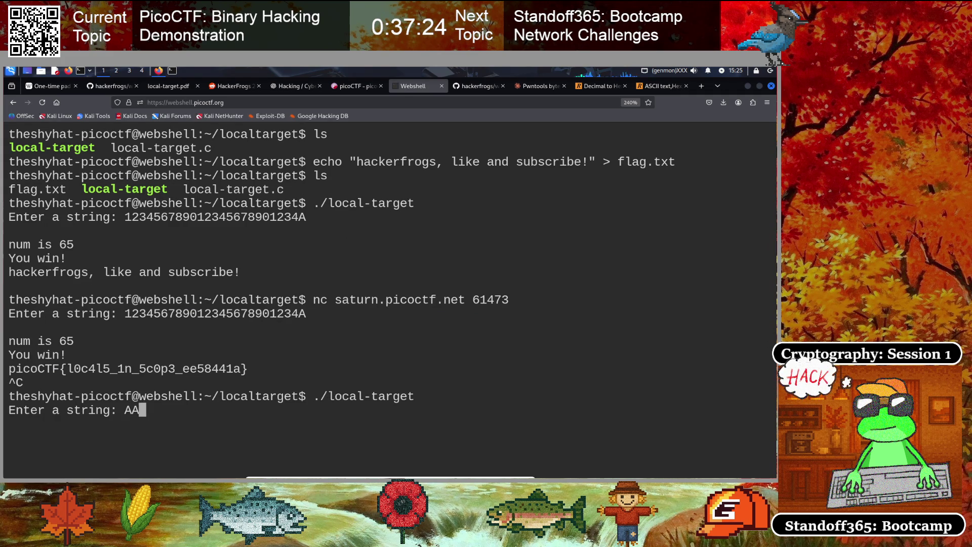
pyautogui.press('BackSpace')
pyautogui.press('BackSpace')
pyautogui.press('BackSpace')
pyautogui.write('aaaaa')
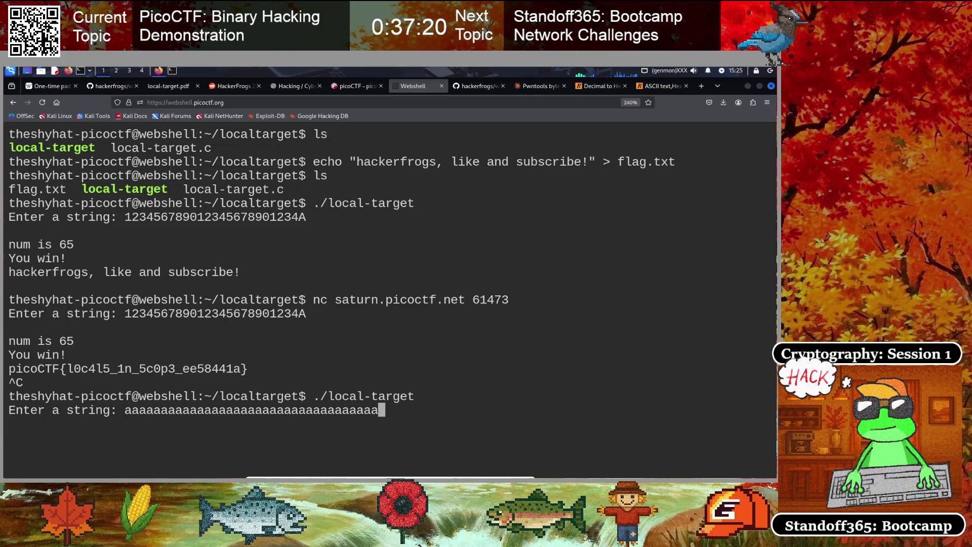
pyautogui.write('aaaaaaaaaa')
pyautogui.press('Return')
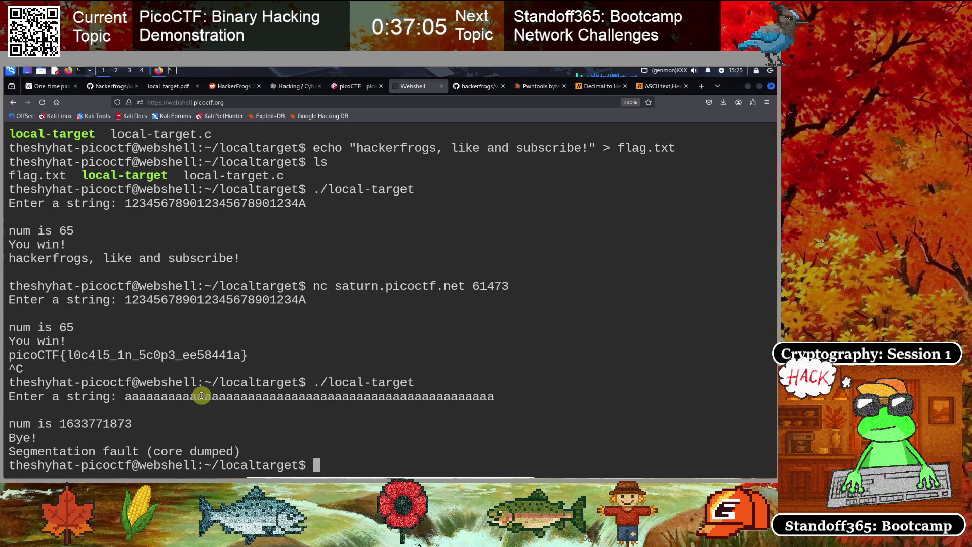
# Step: Clear the terminal, list the folder's files, and return to the Local Target challenge page
pyautogui.moveTo(170, 396); pyautogui.dragTo(125, 396)
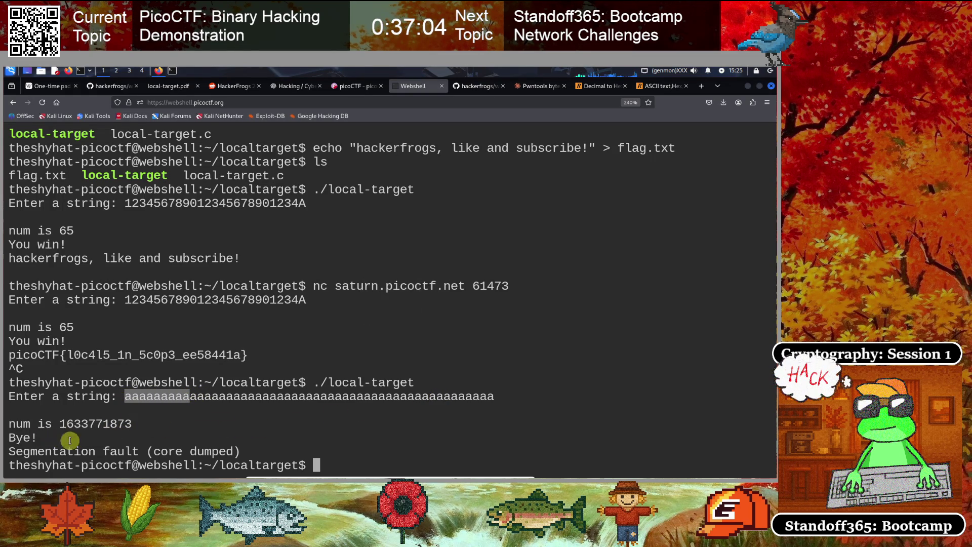
pyautogui.click(202, 447)
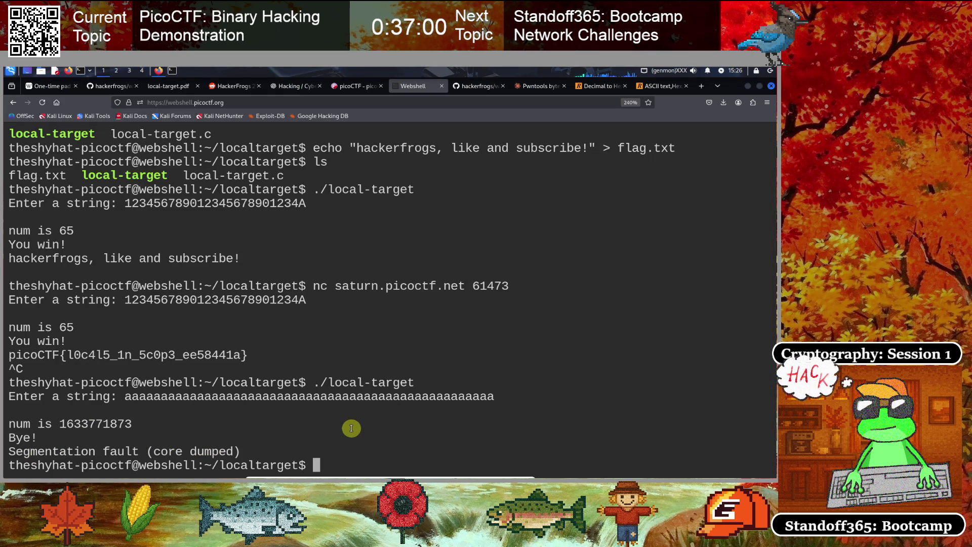
pyautogui.write('clear')
pyautogui.press('Return')
pyautogui.write('ls')
pyautogui.press('Return')
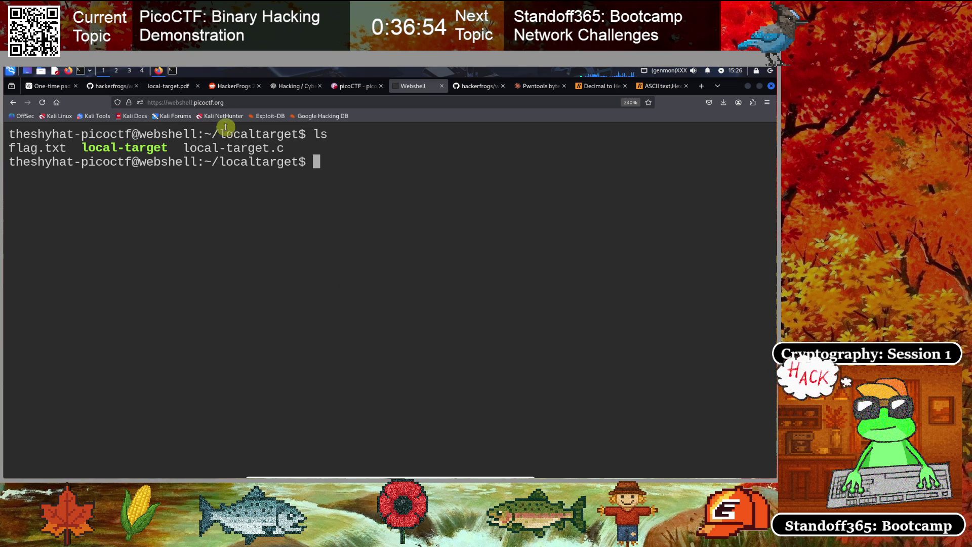
pyautogui.click(351, 90)
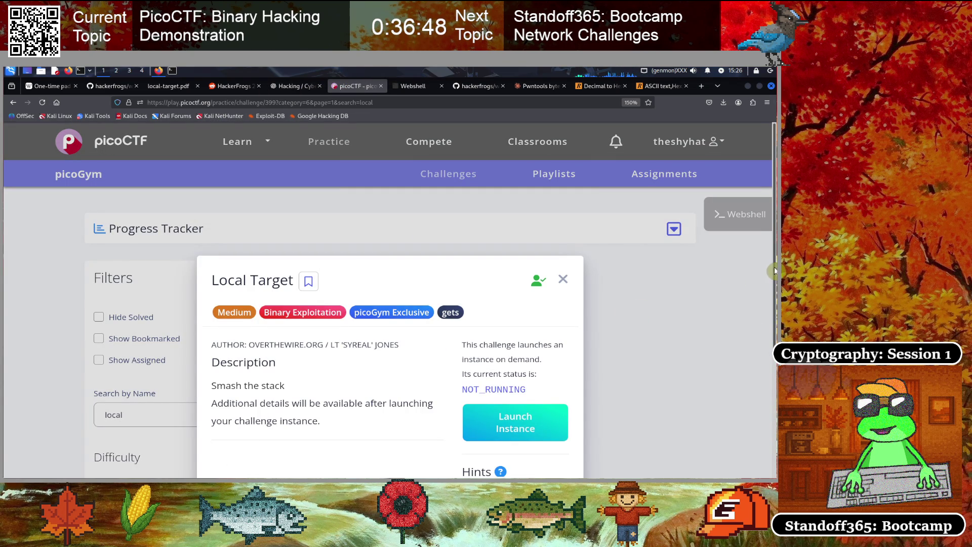
pyautogui.scroll(-3, 576, 351)
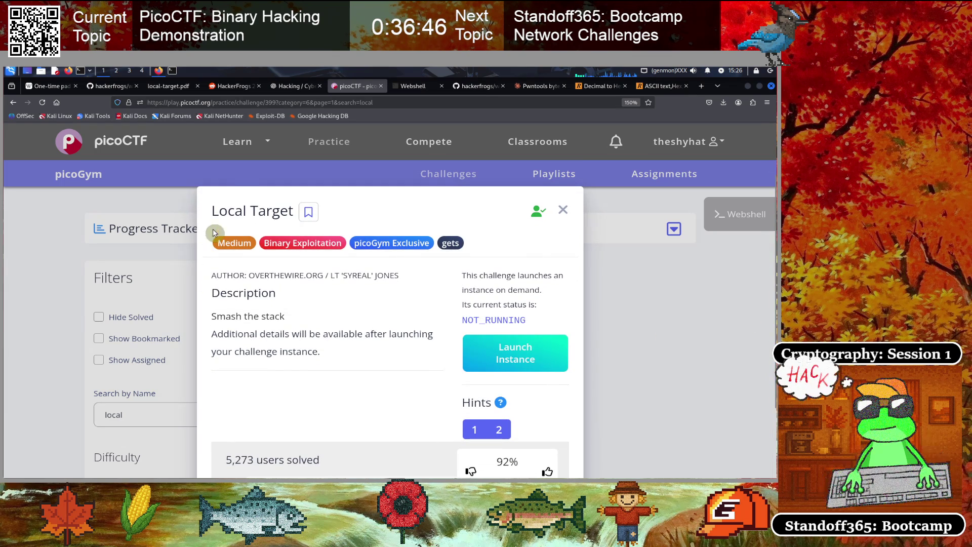
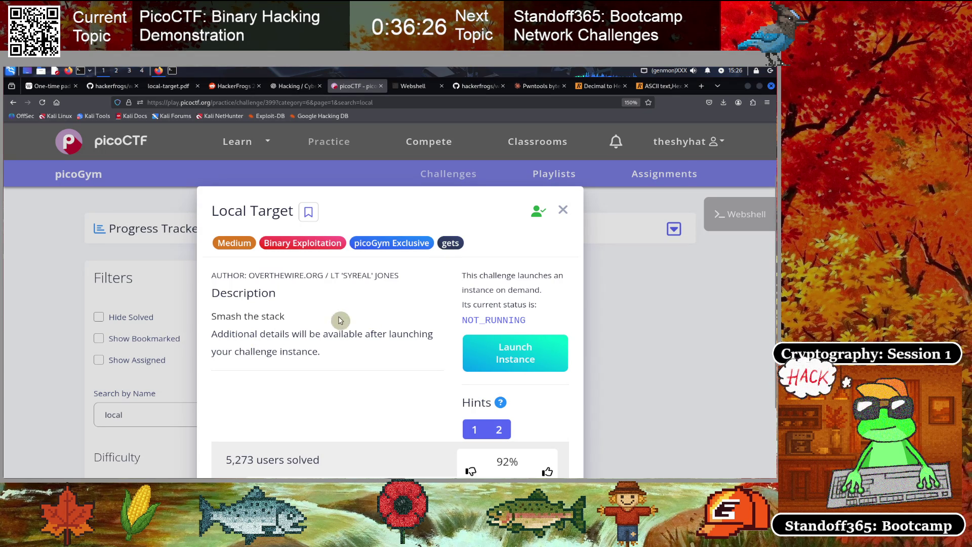
# Step: Close the Local Target challenge details and bring the picoCTF webshell page forward
pyautogui.click(564, 211)
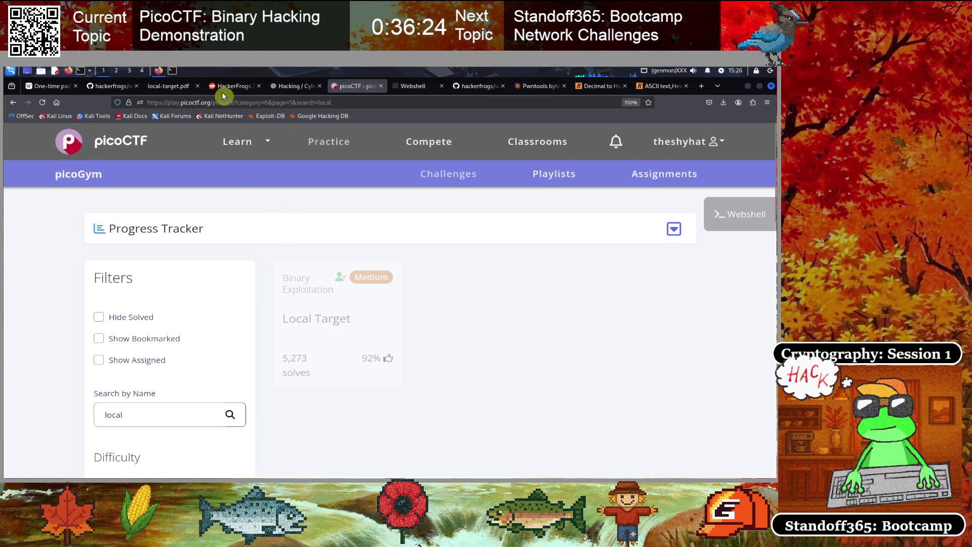
pyautogui.click(170, 71)
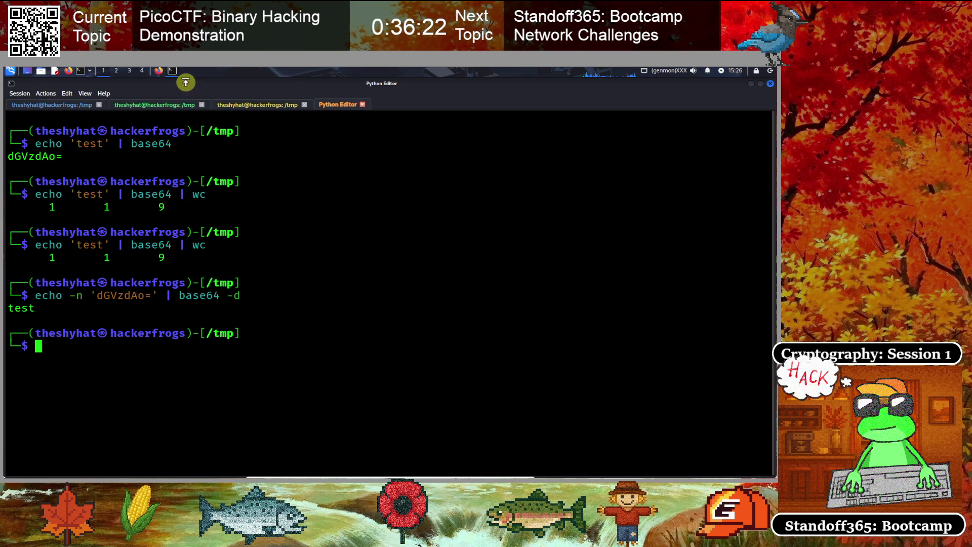
pyautogui.click(172, 70)
pyautogui.click(408, 86)
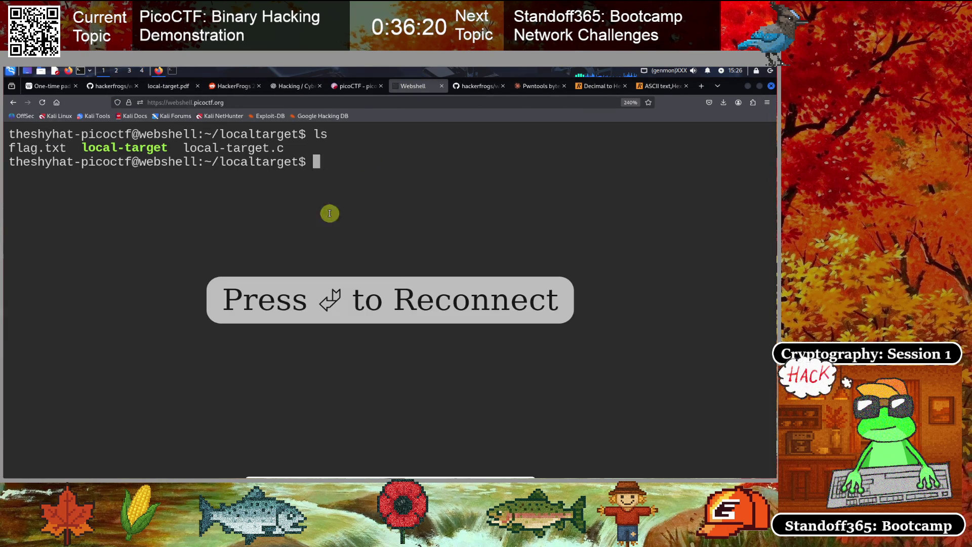
# Step: Reconnect the webshell, clear it, and cd into localtarget to list its files
pyautogui.press('Return')
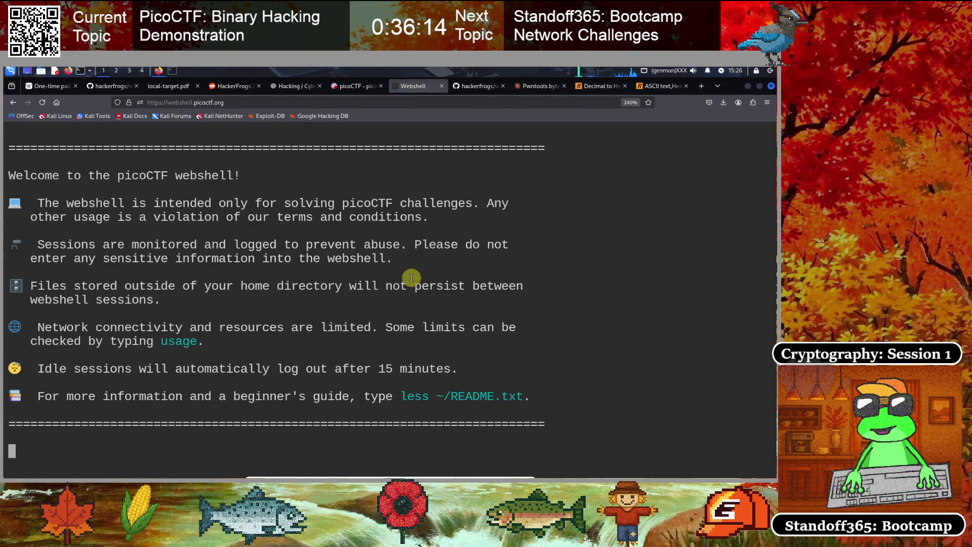
pyautogui.write('clear')
pyautogui.press('Return')
pyautogui.write('ls')
pyautogui.press('Return')
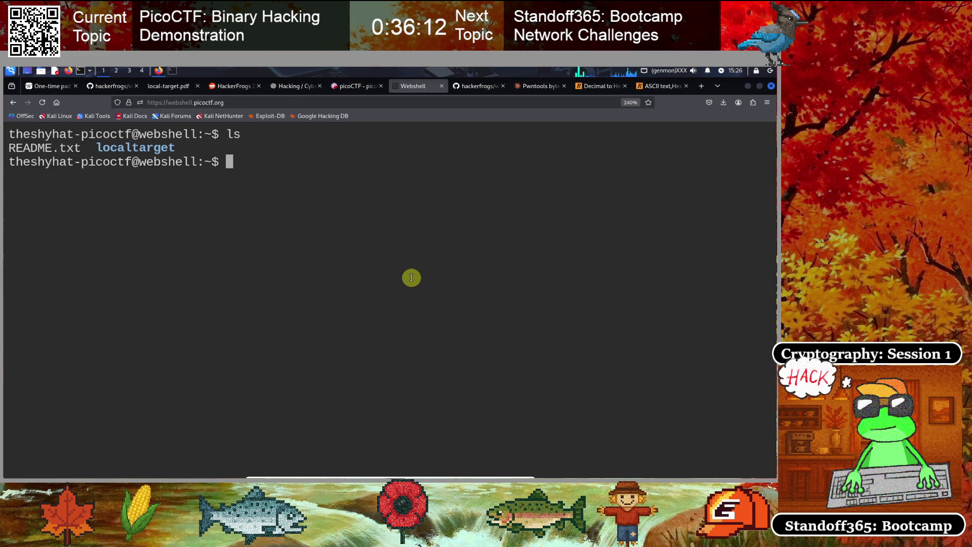
pyautogui.write('cd')
pyautogui.press('Tab')
pyautogui.press('Return')
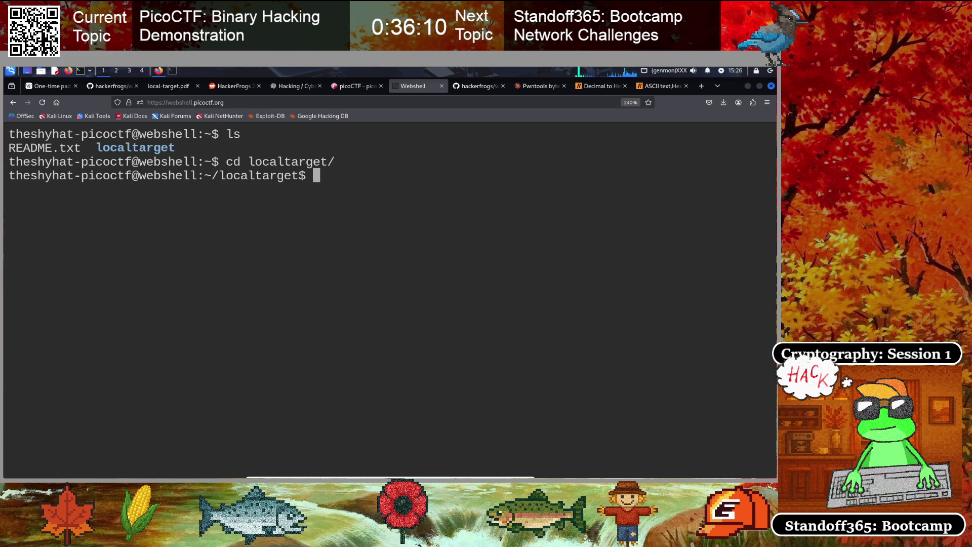
pyautogui.write('ls')
pyautogui.press('Return')
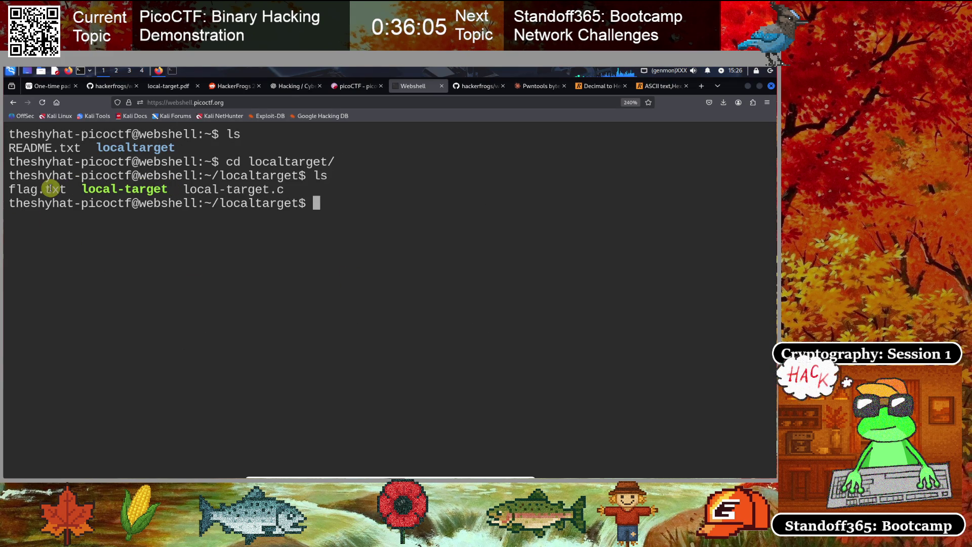
# Step: Copy the local-target file name and start the command r2 -d local-target
pyautogui.moveTo(70, 189); pyautogui.dragTo(163, 186)
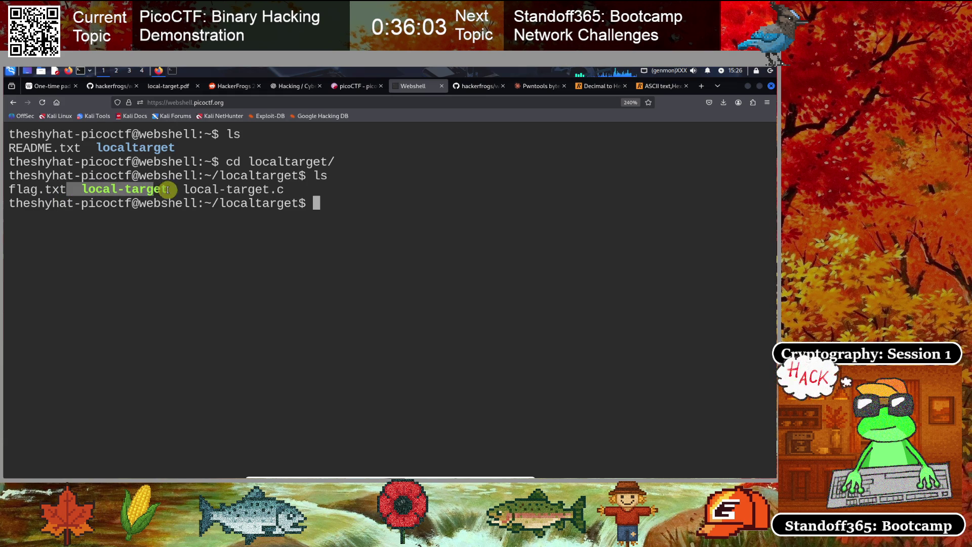
pyautogui.click(271, 269)
pyautogui.write('r2 -d ')
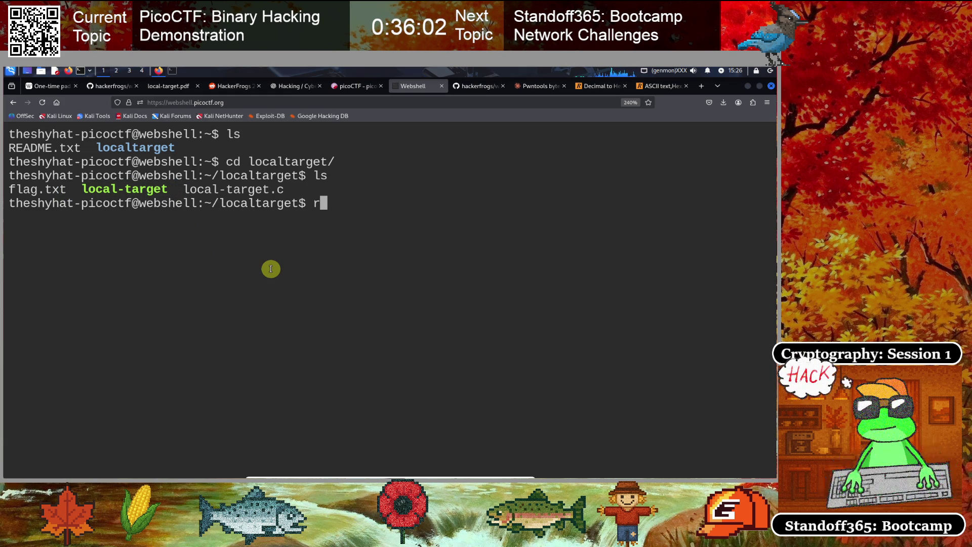
pyautogui.write('loc')
pyautogui.press('Tab')
# Step: Launch local-target under radare2 and run the aaa full analysis
pyautogui.press('Return')
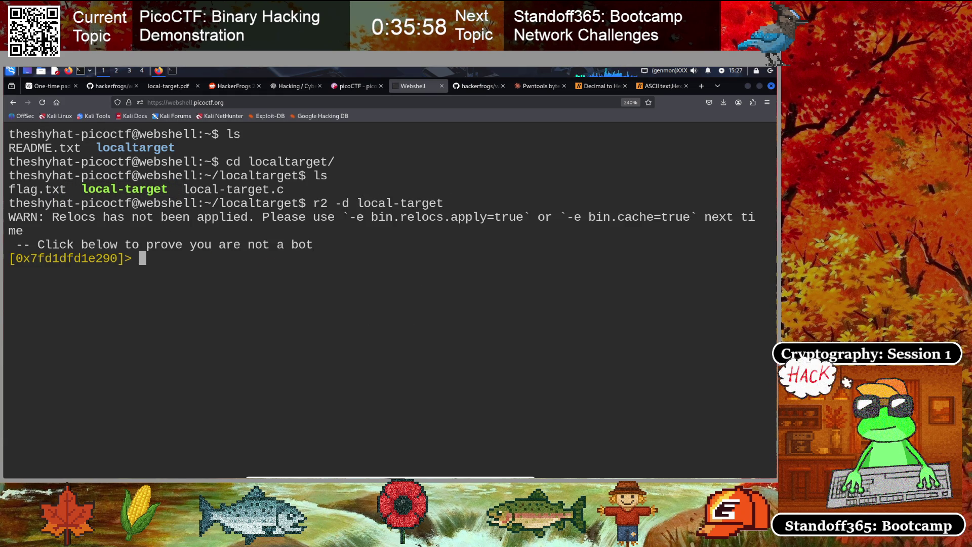
pyautogui.write('aaa')
pyautogui.press('Return')
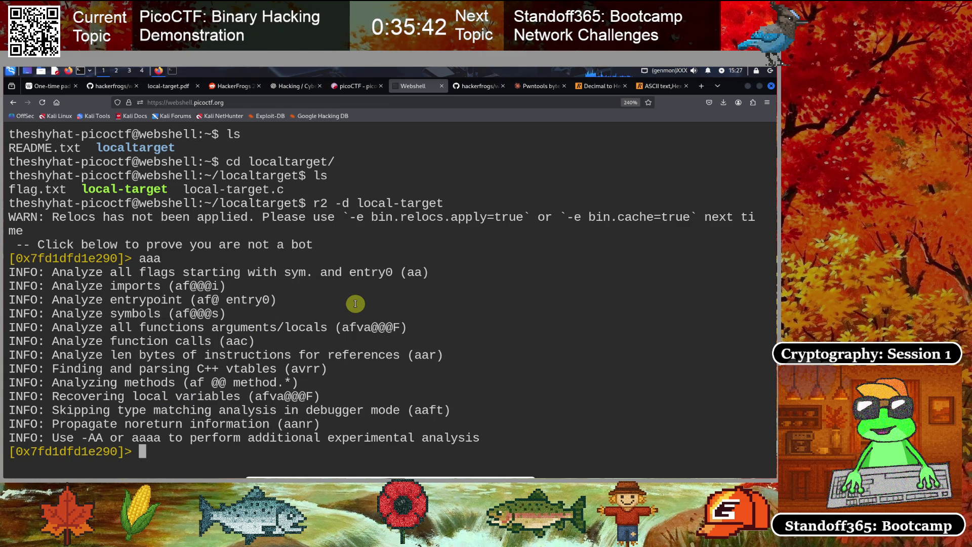
# Step: Disassemble main with pdf and inspect its sub rsp, 0x20 stack allocation
pyautogui.write('pdf')
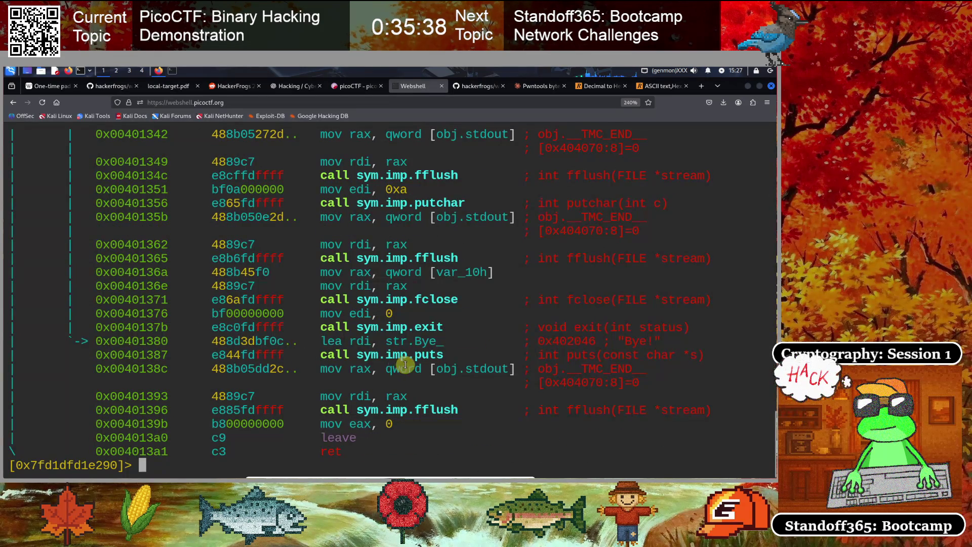
pyautogui.scroll(20, 376, 360)
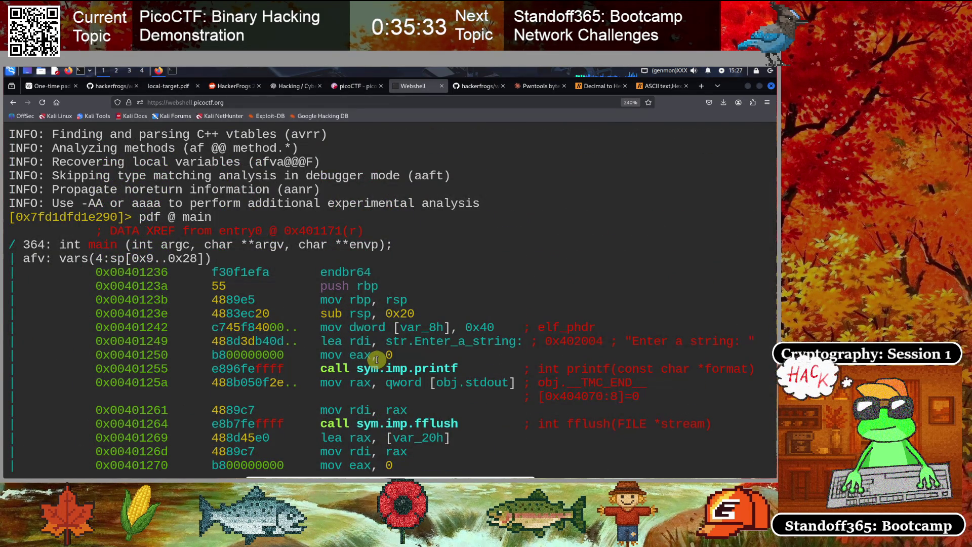
pyautogui.scroll(-3, 376, 359)
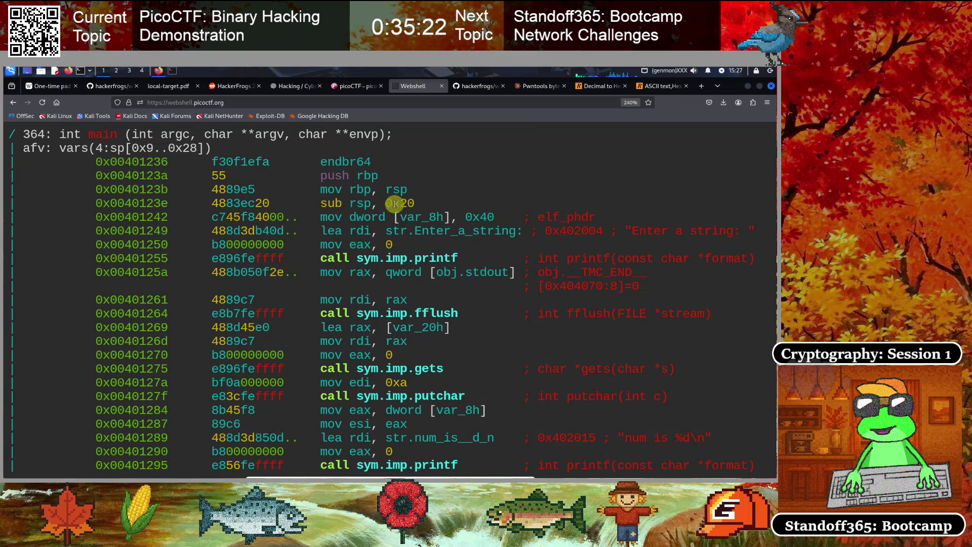
pyautogui.moveTo(416, 203); pyautogui.dragTo(378, 203)
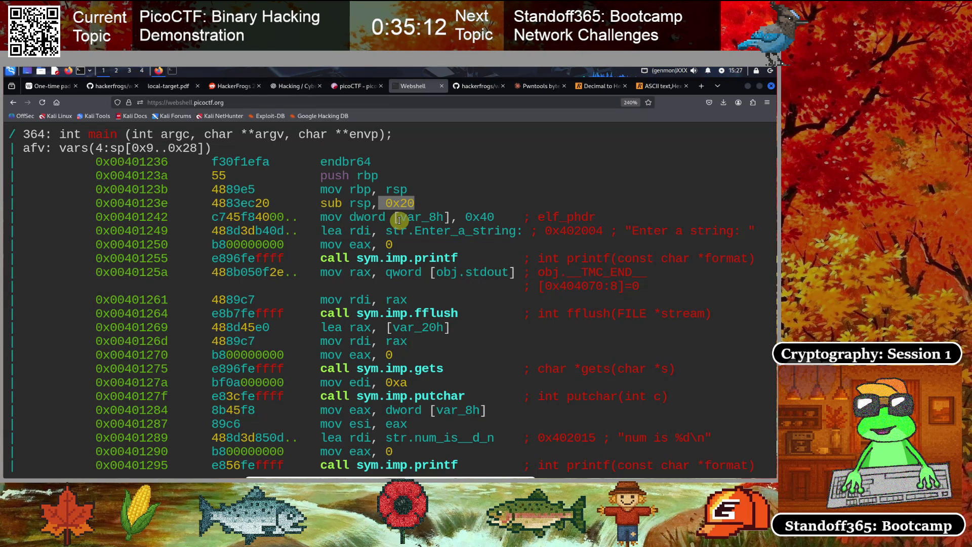
pyautogui.click(399, 220)
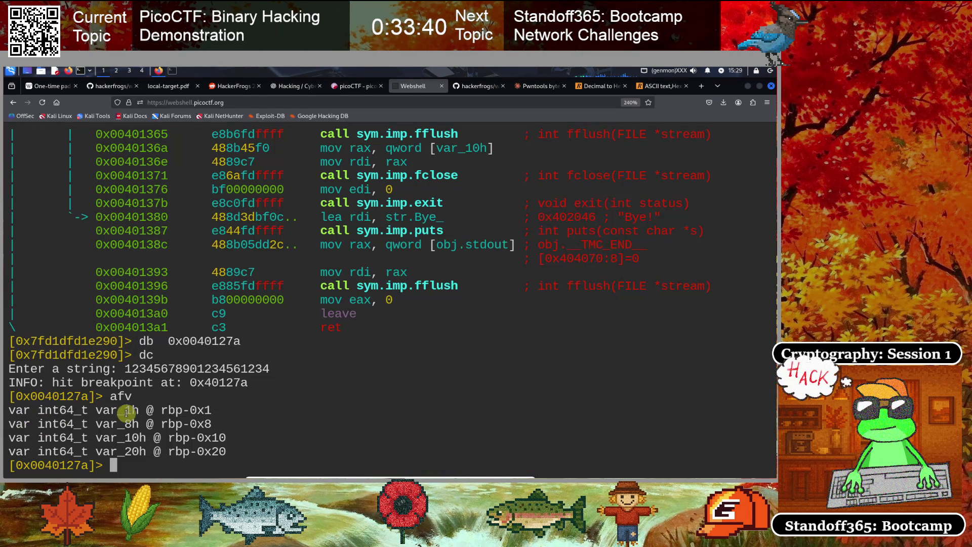
# Step: Copy var_1h's rbp-0x1 offset from the variable list and hex-dump memory there
pyautogui.moveTo(213, 409); pyautogui.dragTo(38, 411)
pyautogui.click(61, 434)
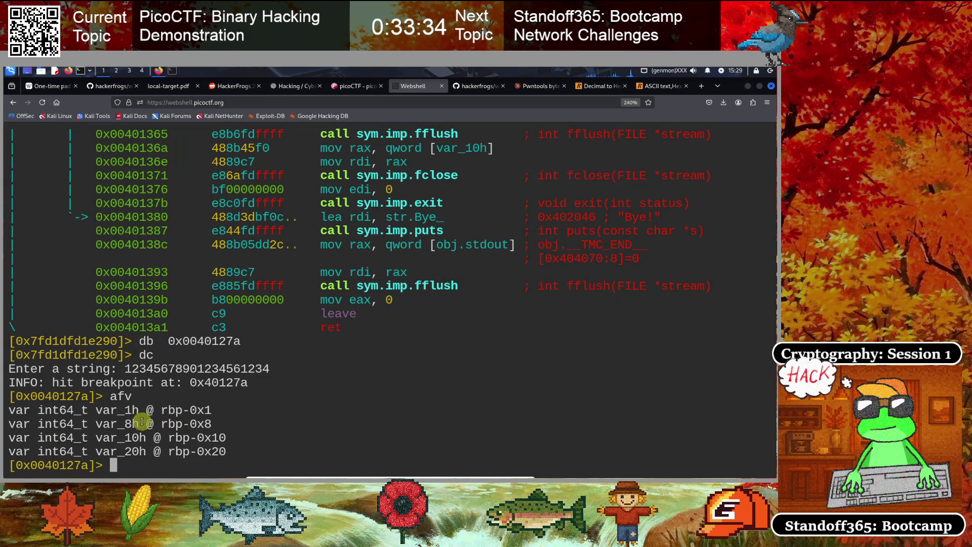
pyautogui.moveTo(162, 410); pyautogui.dragTo(211, 409)
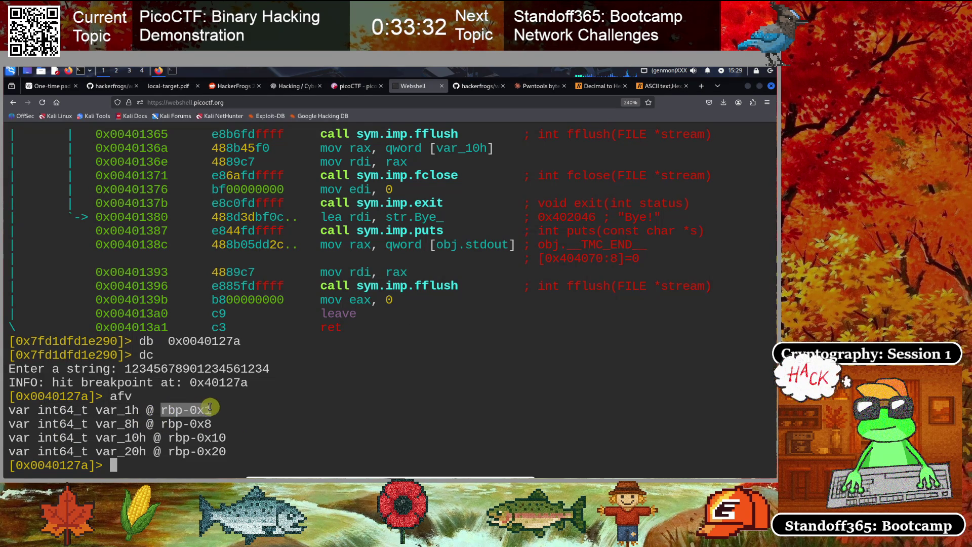
pyautogui.rightClick(193, 410)
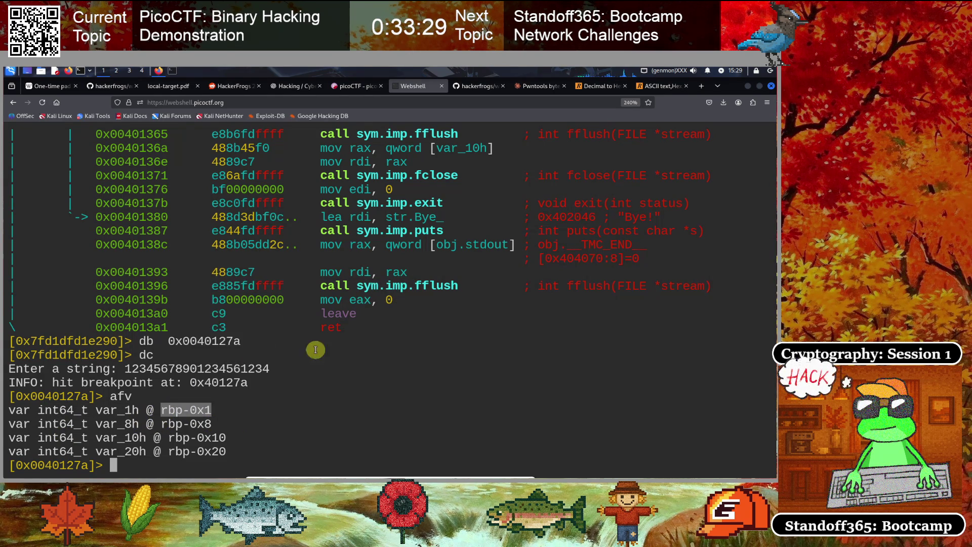
pyautogui.click(211, 309)
pyautogui.click(330, 352)
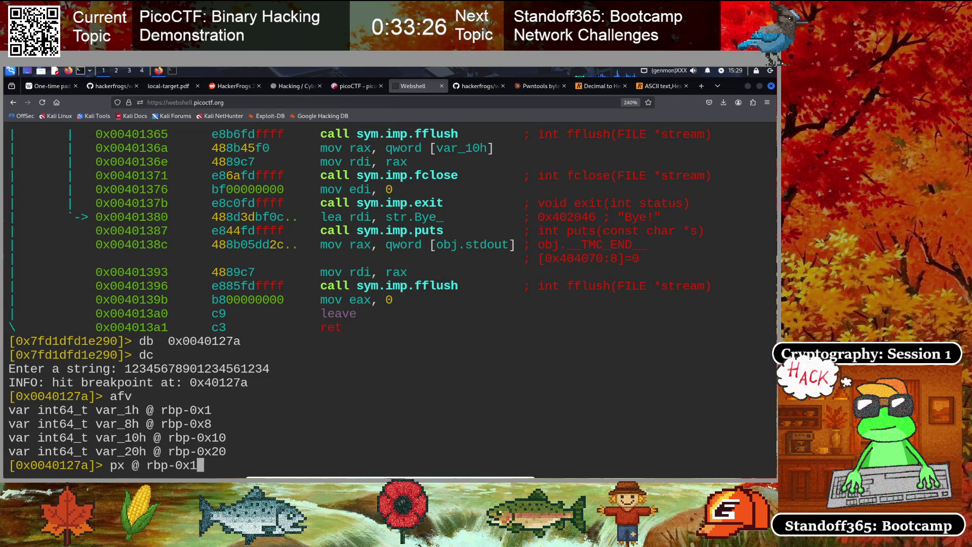
pyautogui.press('Return')
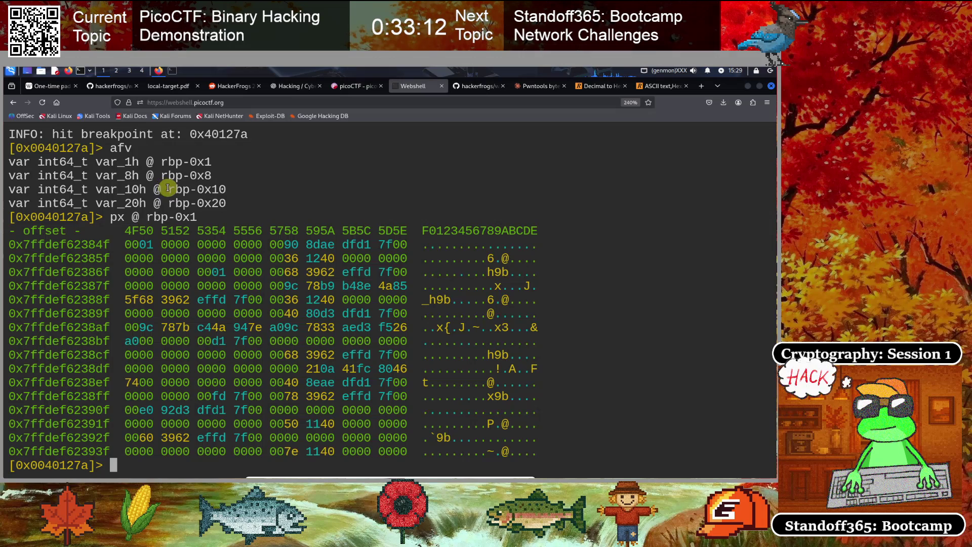
# Step: Copy the rbp-0x8 offset and recall the previous hex-dump command to change its offset
pyautogui.moveTo(214, 175); pyautogui.dragTo(171, 174)
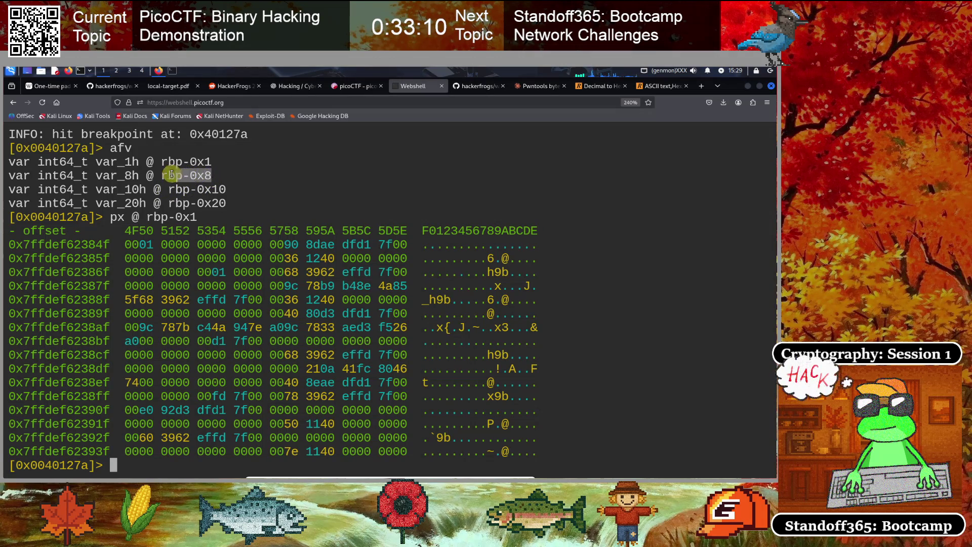
pyautogui.rightClick(159, 175)
pyautogui.click(192, 207)
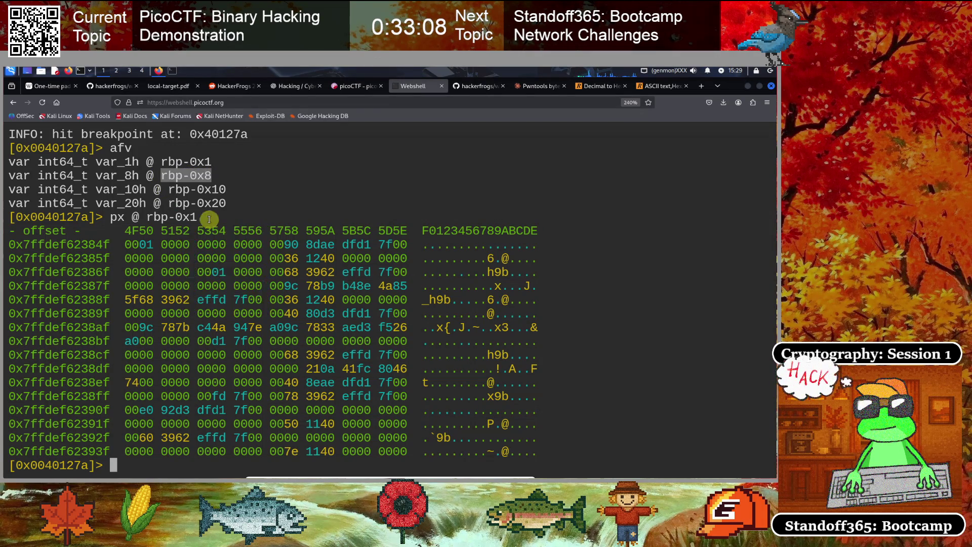
pyautogui.click(300, 229)
pyautogui.press('Up')
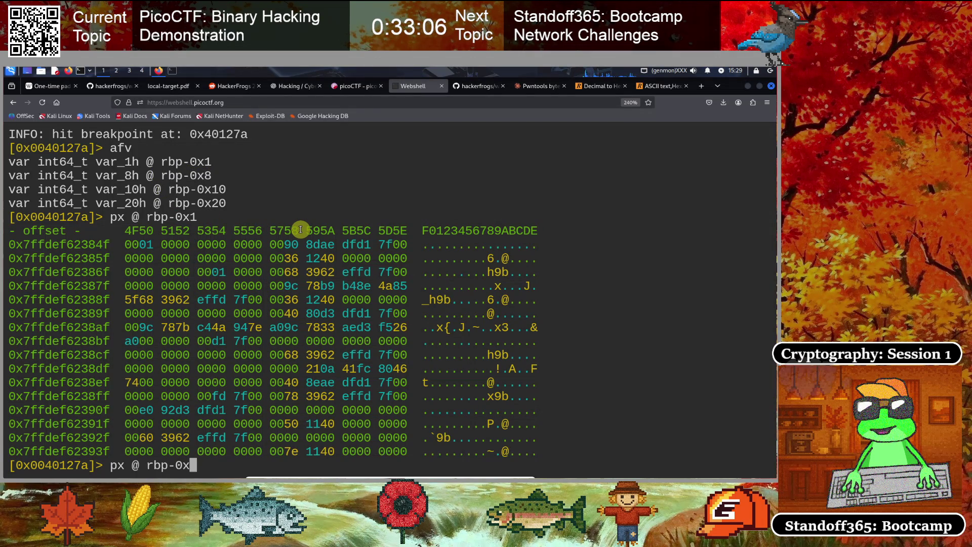
pyautogui.press('BackSpace')
# Step: Hex-dump memory at rbp-0x8, then copy rbp-0x10 and dump there too
pyautogui.write('rbp-0x8')
pyautogui.press('Return')
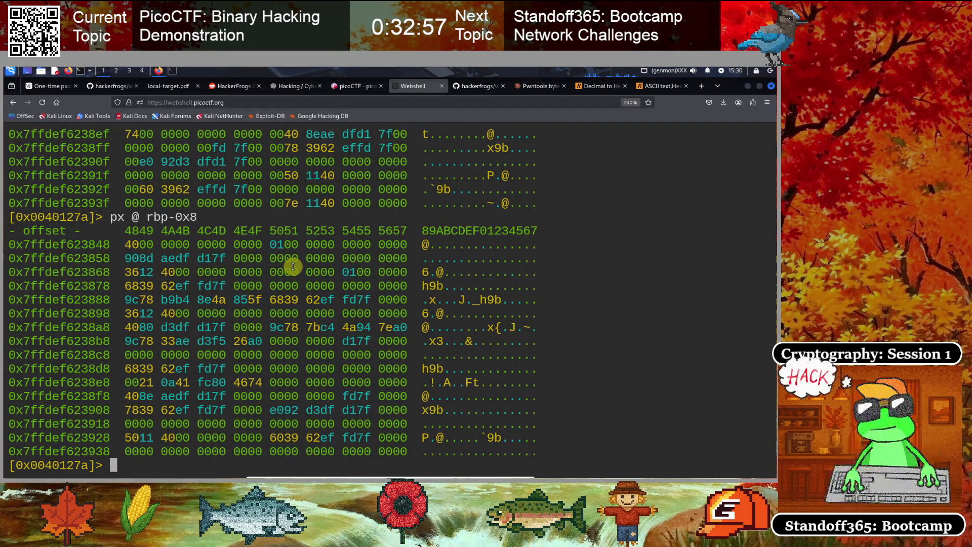
pyautogui.scroll(5, 293, 267)
pyautogui.scroll(3, 293, 267)
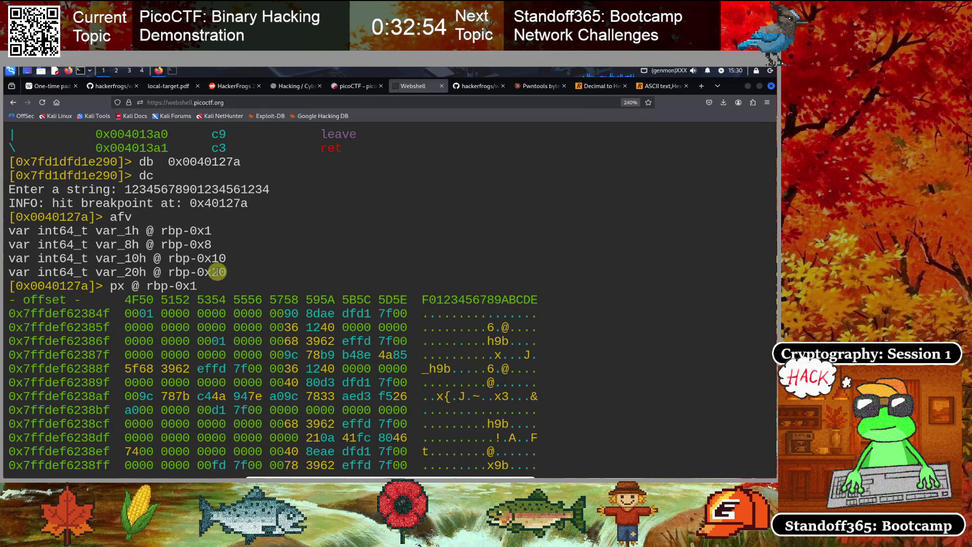
pyautogui.moveTo(168, 259); pyautogui.dragTo(220, 256)
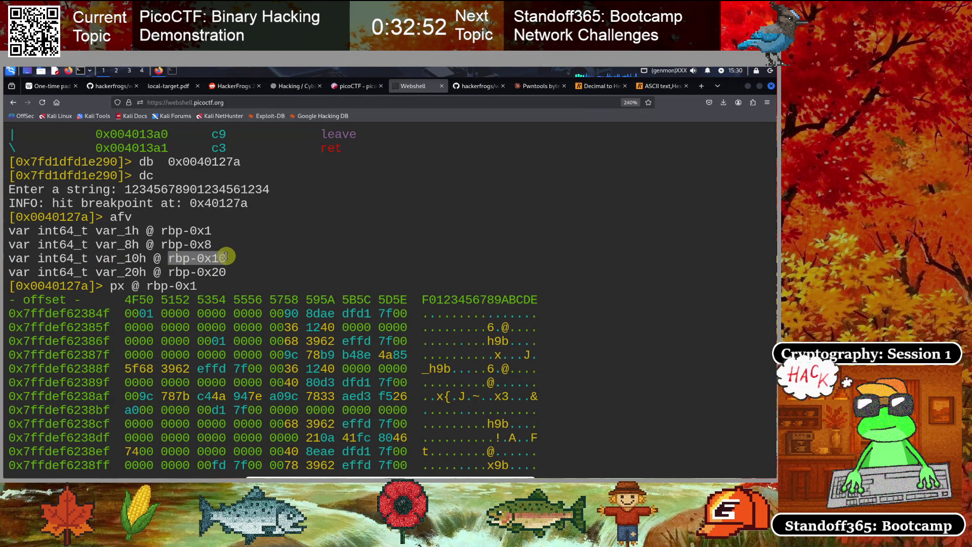
pyautogui.rightClick(221, 259)
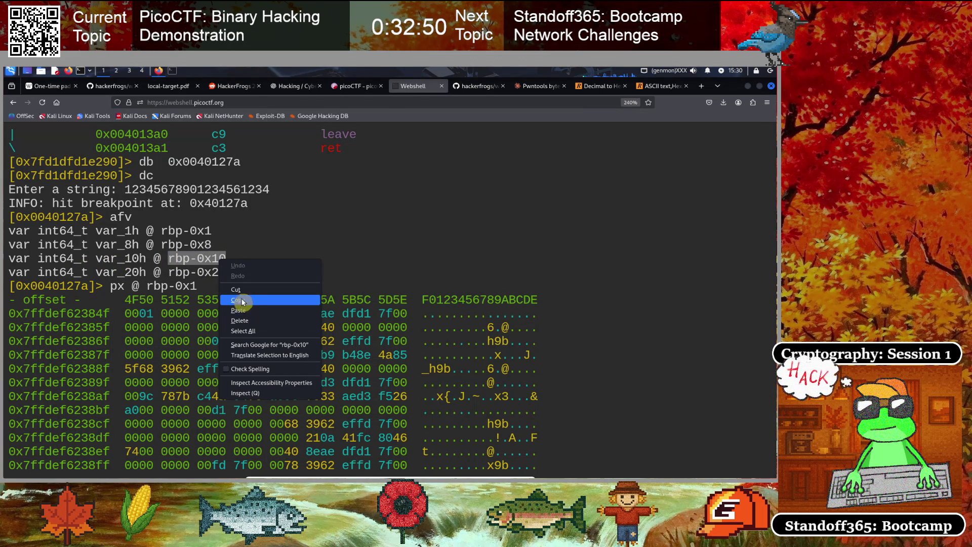
pyautogui.click(241, 301)
pyautogui.write('px @ rbp-0x8')
pyautogui.press('Return')
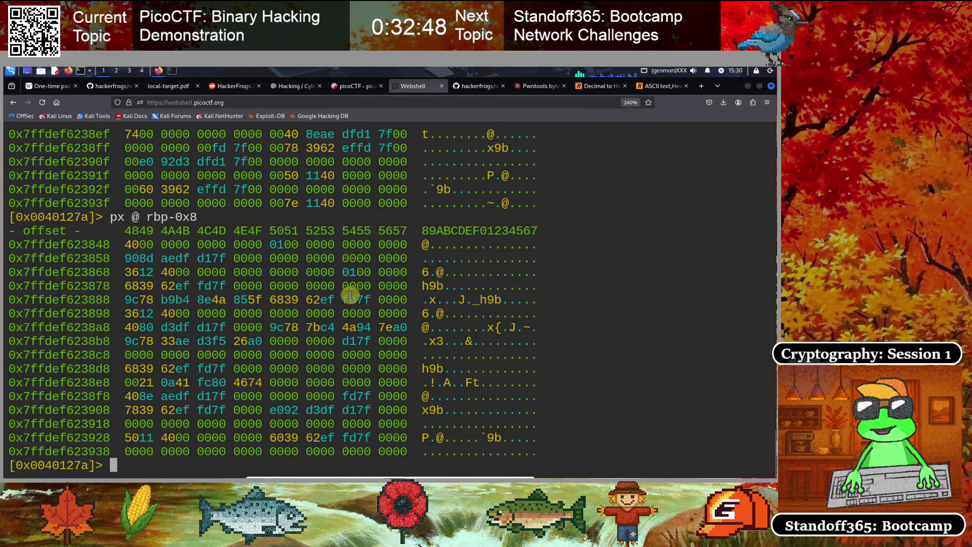
pyautogui.hotkey('ctrl', 'v')
pyautogui.write('px @')
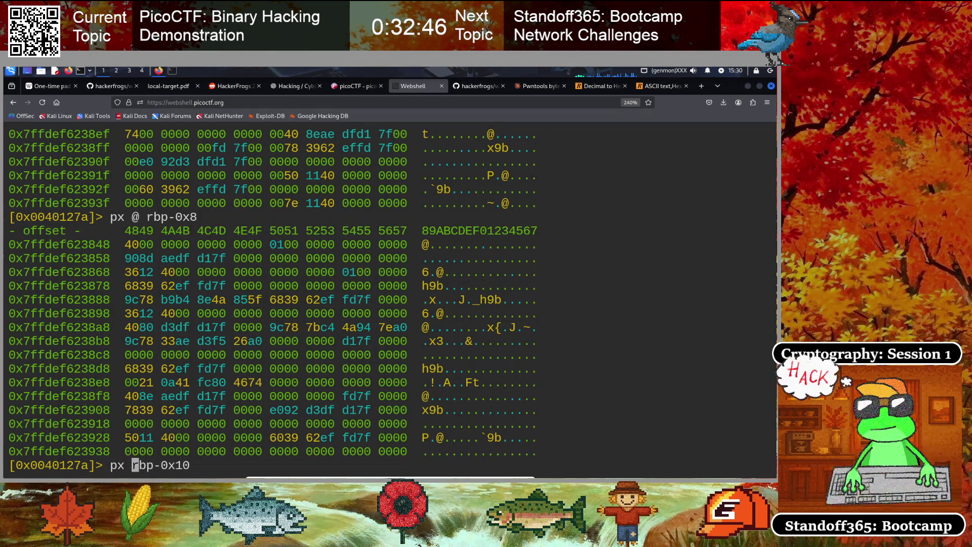
pyautogui.press('Return')
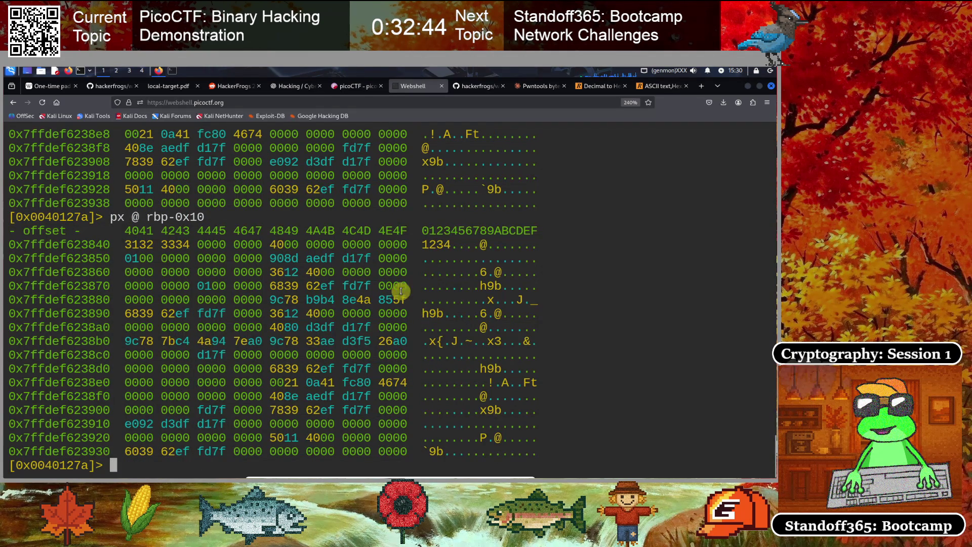
# Step: Highlight the overflowed 1234 bytes and the following @ byte in the rbp-0x10 dump
pyautogui.moveTo(422, 245); pyautogui.dragTo(457, 245)
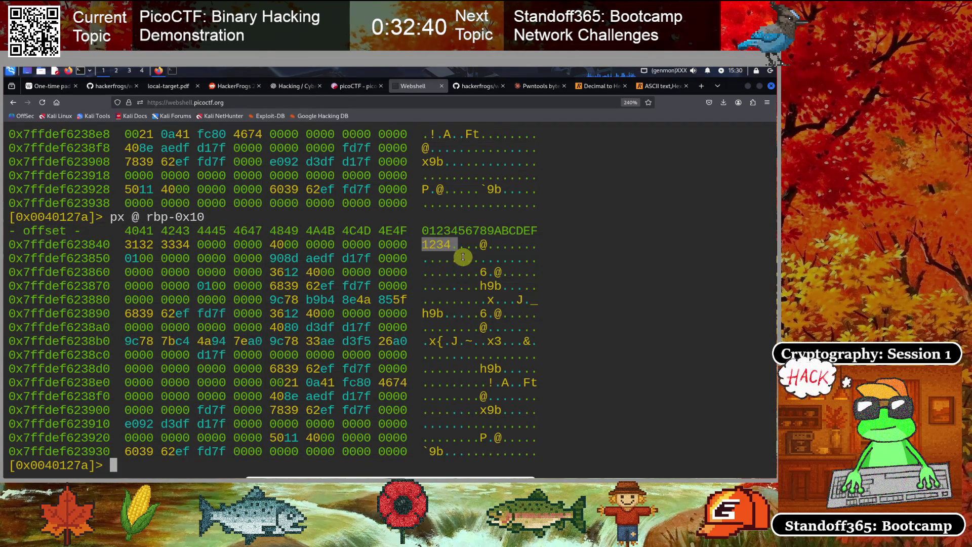
pyautogui.click(455, 244)
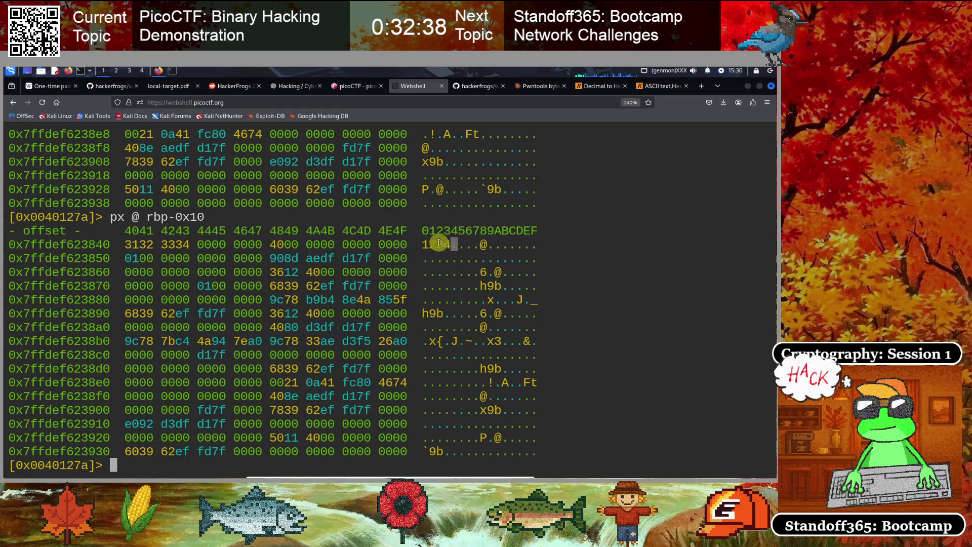
pyautogui.moveTo(422, 243); pyautogui.dragTo(422, 244)
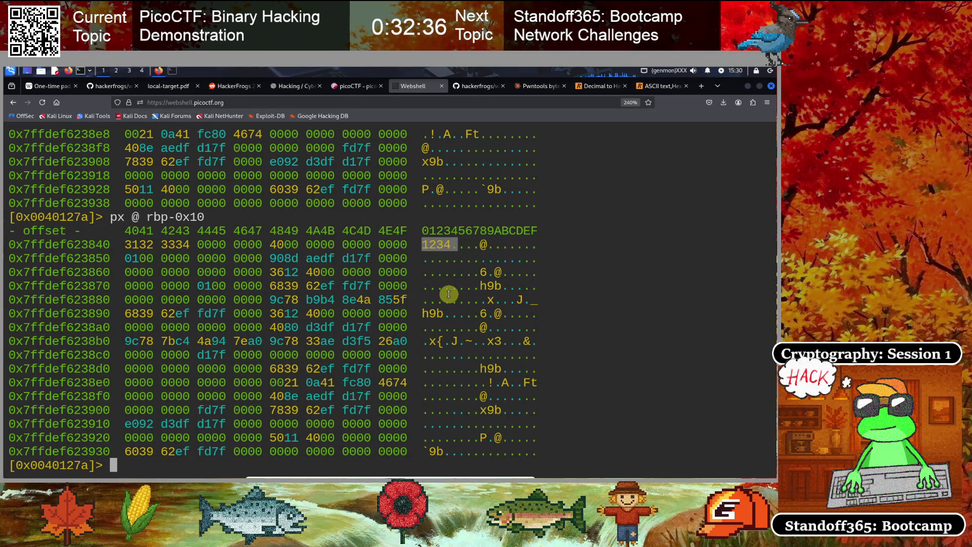
pyautogui.click(449, 293)
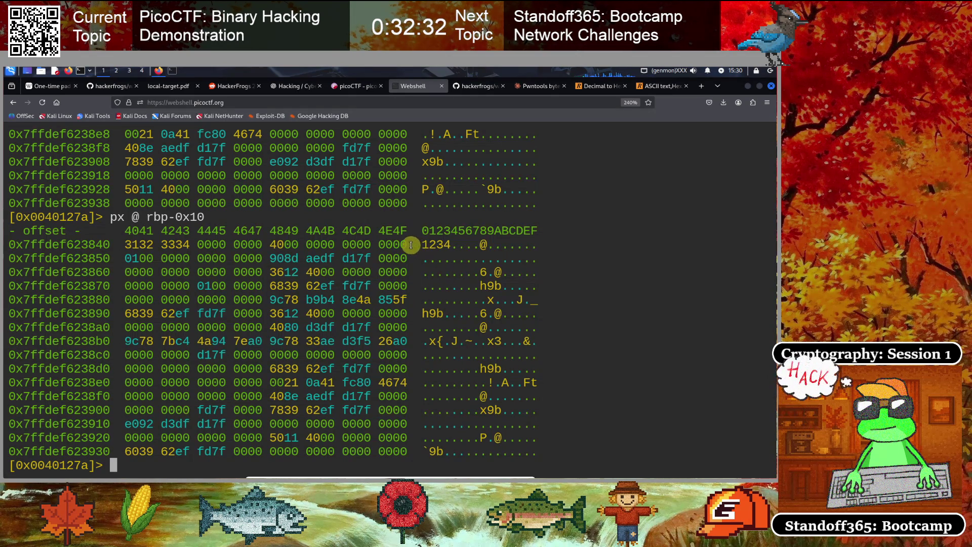
pyautogui.doubleClick(423, 244)
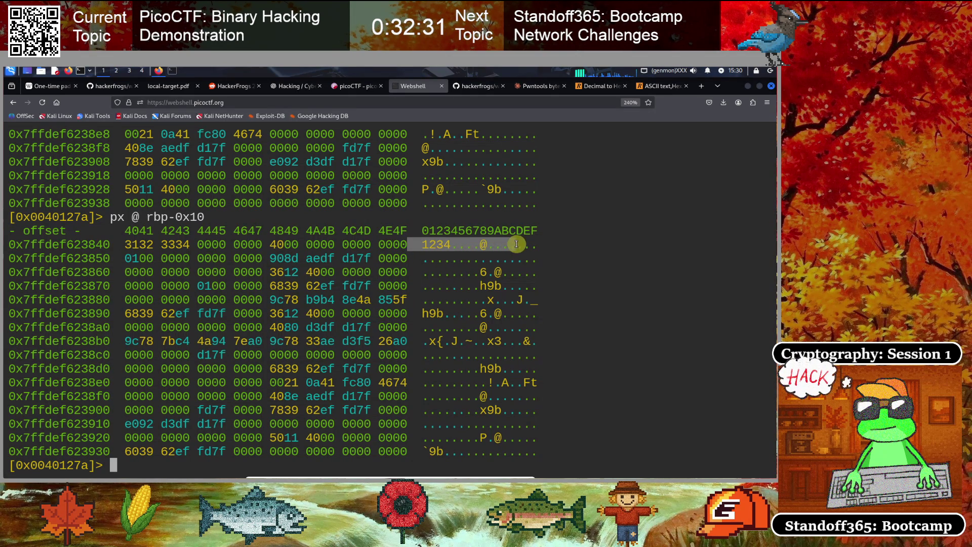
pyautogui.click(423, 246)
pyautogui.moveTo(424, 247); pyautogui.dragTo(487, 245)
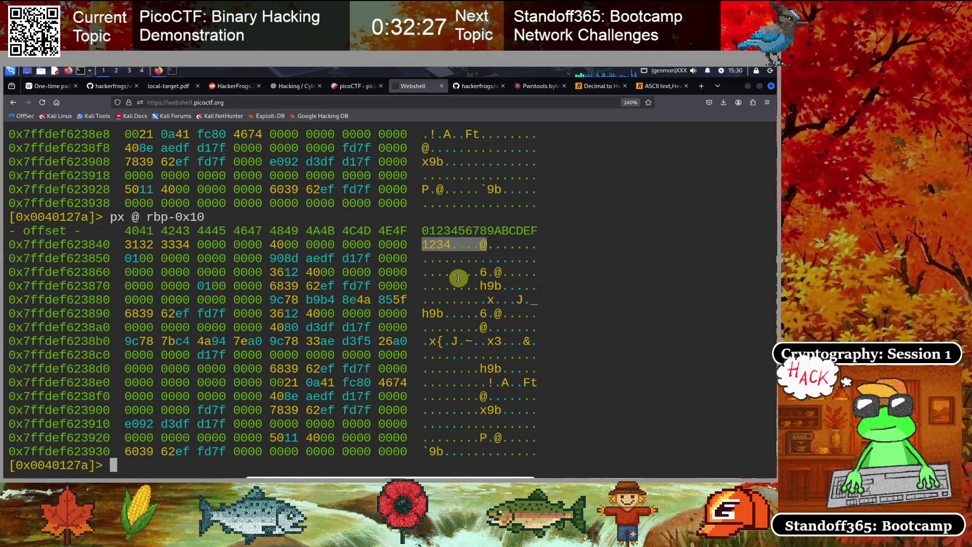
pyautogui.click(350, 259)
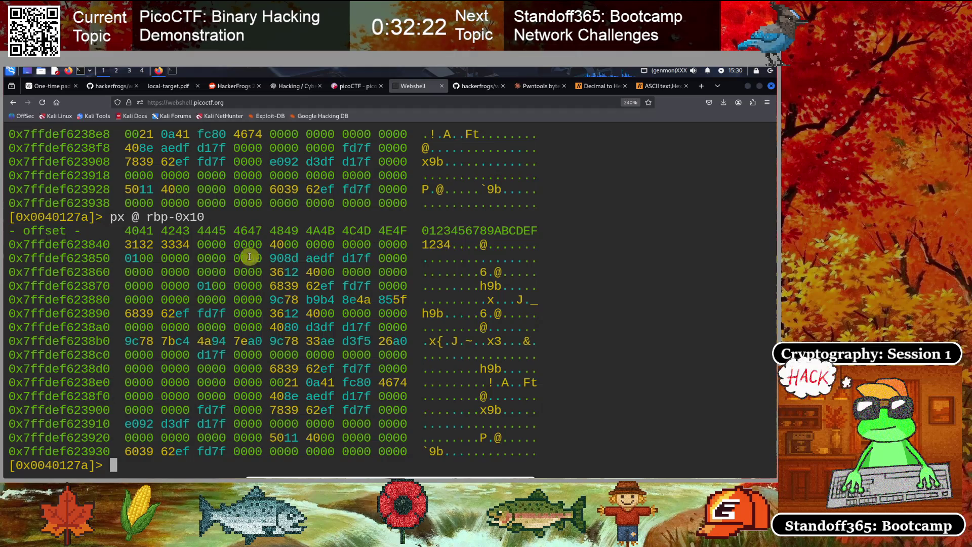
pyautogui.scroll(20, 216, 258)
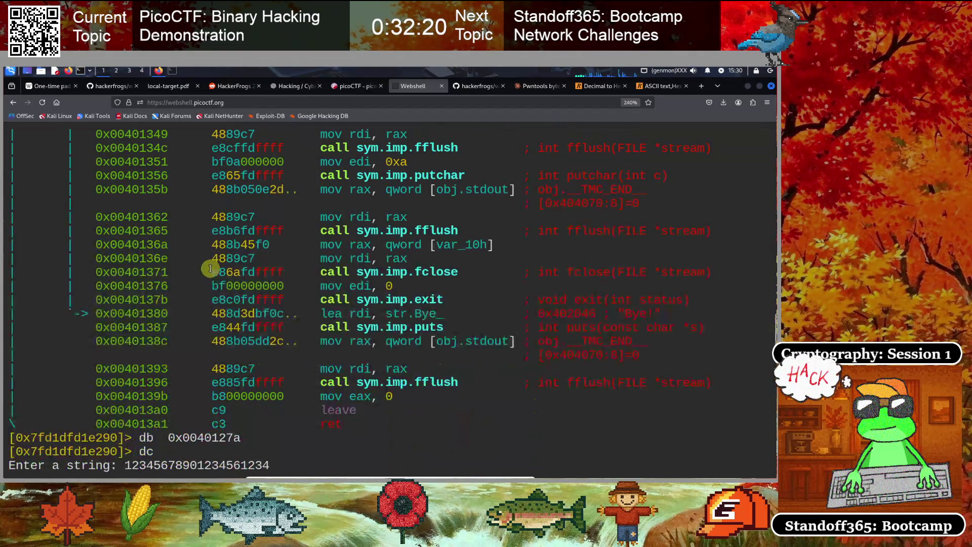
pyautogui.scroll(-4, 208, 273)
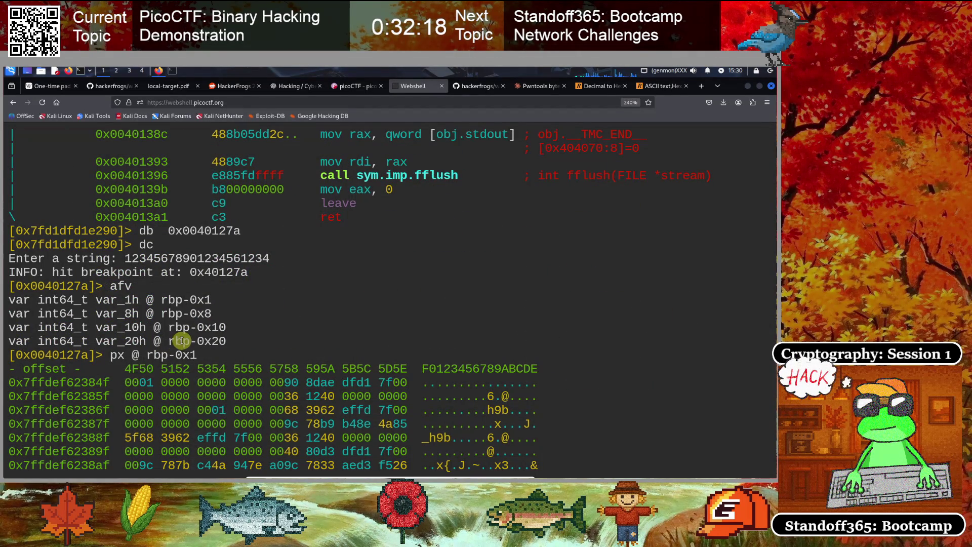
# Step: Copy var_20h's rbp-0x20 offset and hex-dump memory at rbp-0x20
pyautogui.moveTo(168, 340); pyautogui.dragTo(226, 340)
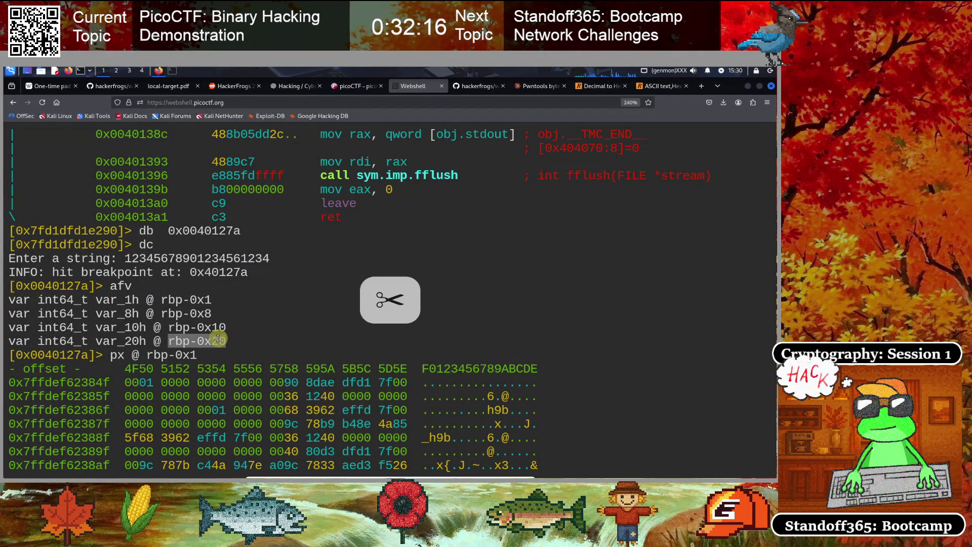
pyautogui.rightClick(226, 339)
pyautogui.click(233, 243)
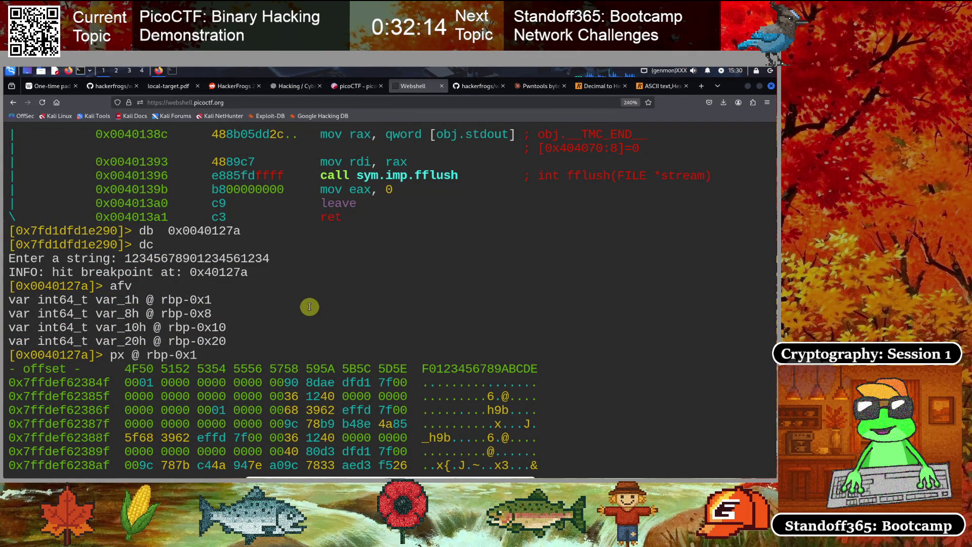
pyautogui.scroll(-10, 309, 307)
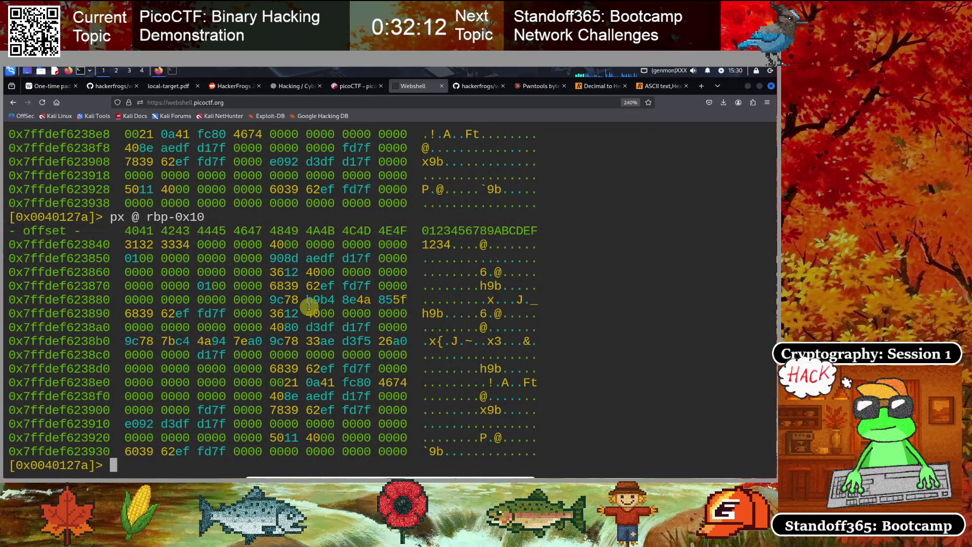
pyautogui.hotkey('ctrl', 'v')
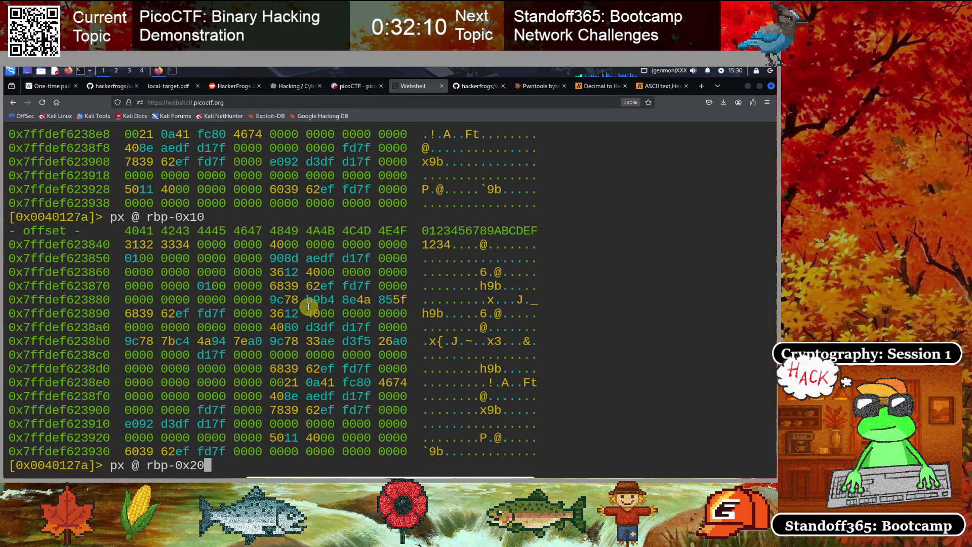
pyautogui.press('Return')
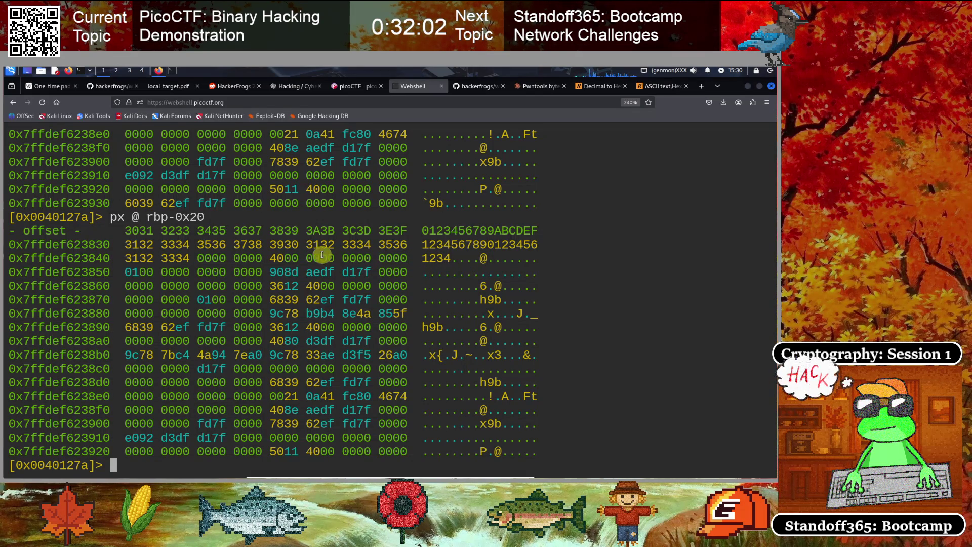
pyautogui.hotkey('ctrl', 'shift', 'c')
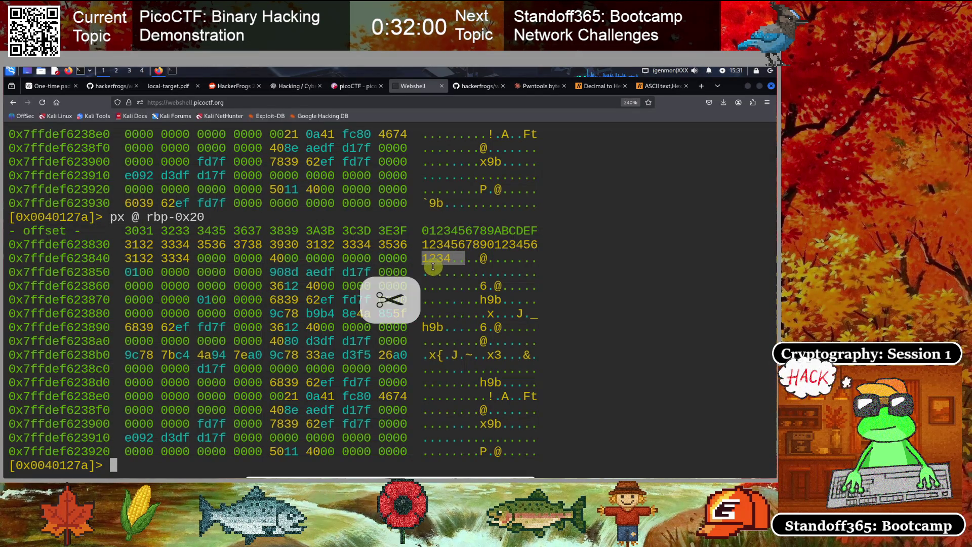
pyautogui.click(433, 268)
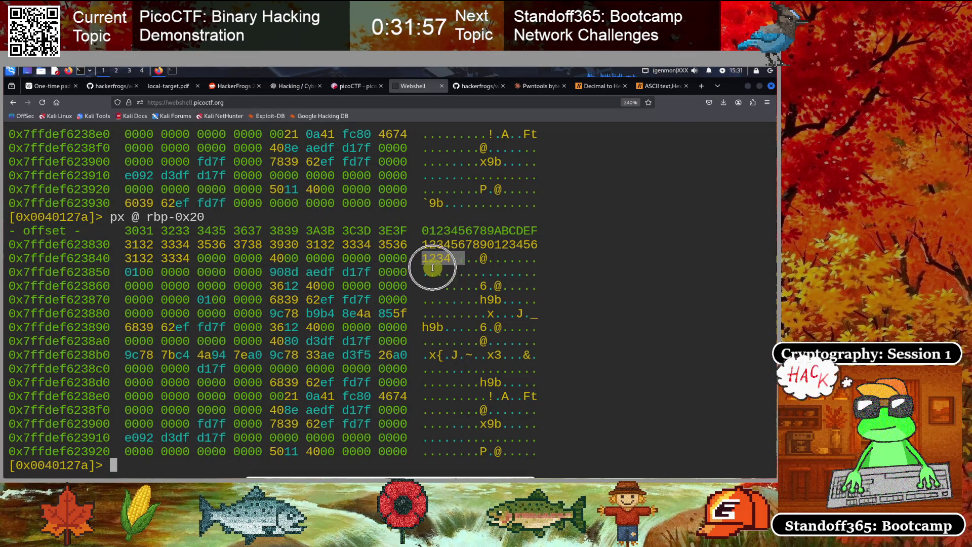
pyautogui.click(425, 248)
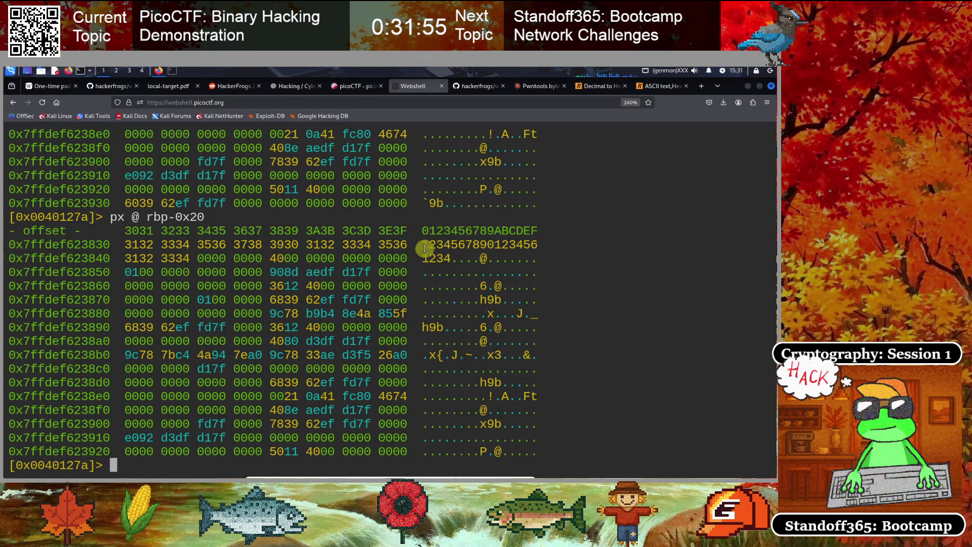
pyautogui.moveTo(420, 242); pyautogui.dragTo(538, 244)
pyautogui.hotkey('ctrl', 'shift', 'c')
pyautogui.click(440, 268)
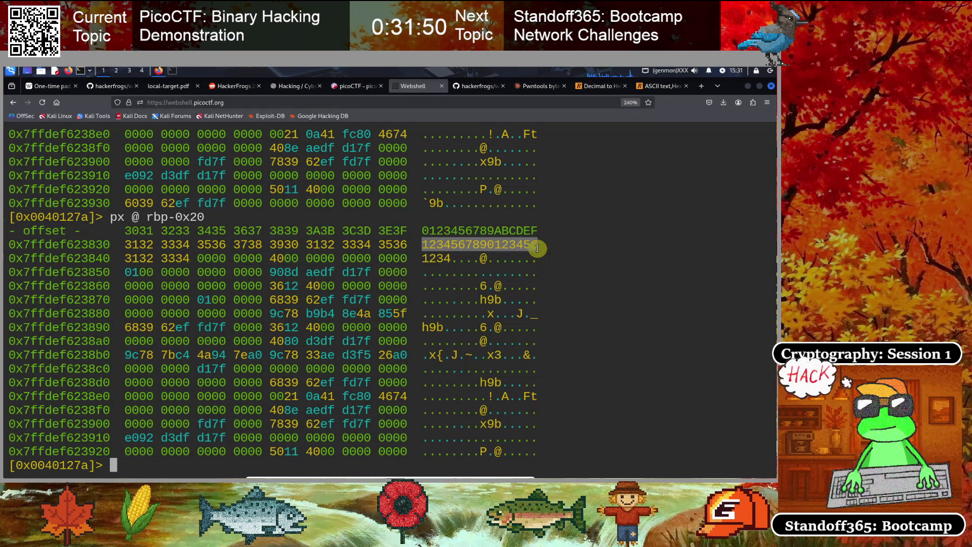
pyautogui.click(538, 243)
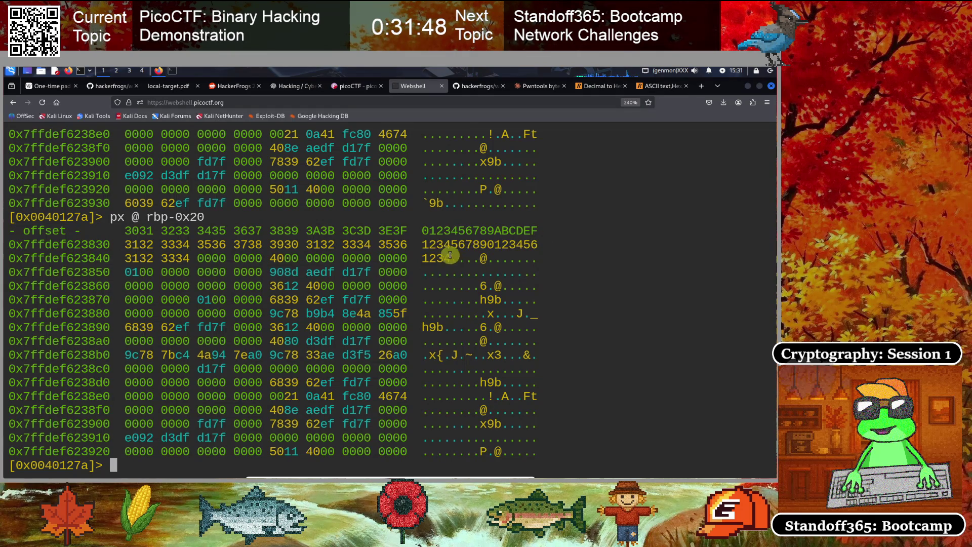
pyautogui.moveTo(424, 244); pyautogui.dragTo(529, 240)
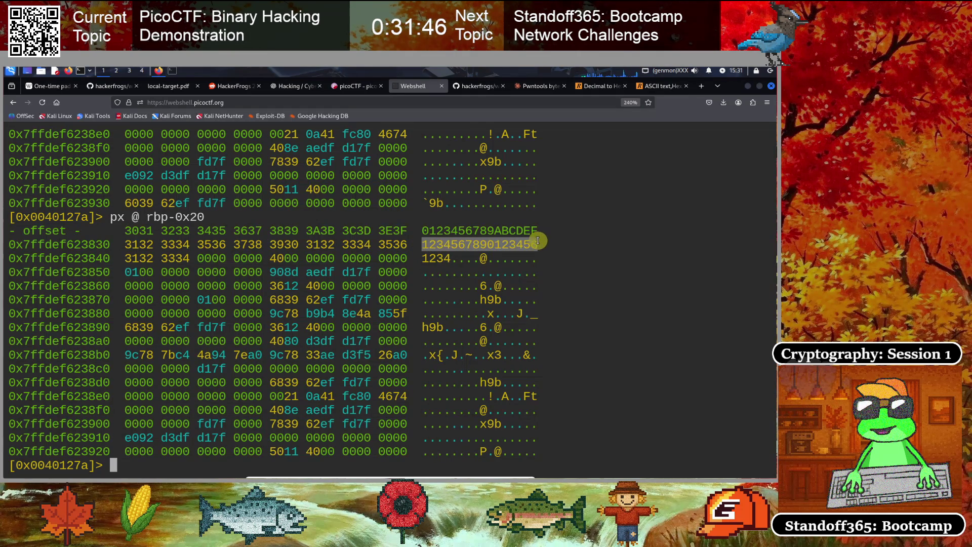
pyautogui.click(423, 258)
pyautogui.moveTo(424, 258); pyautogui.dragTo(482, 259)
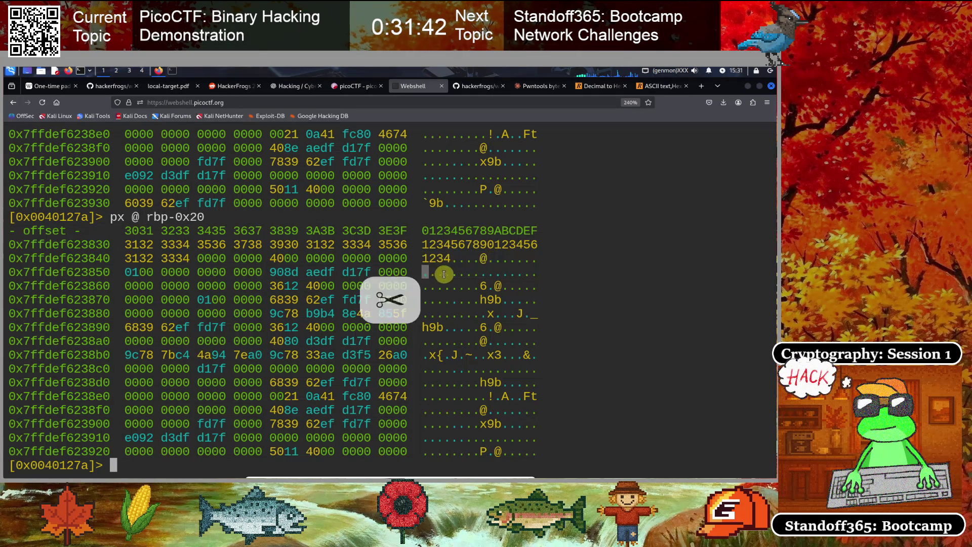
pyautogui.click(480, 264)
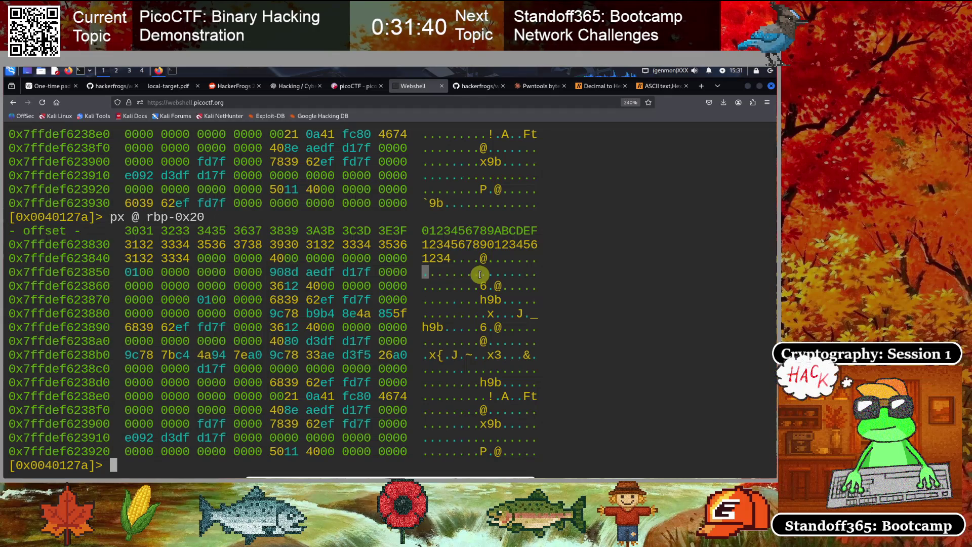
pyautogui.moveTo(485, 258); pyautogui.dragTo(481, 259)
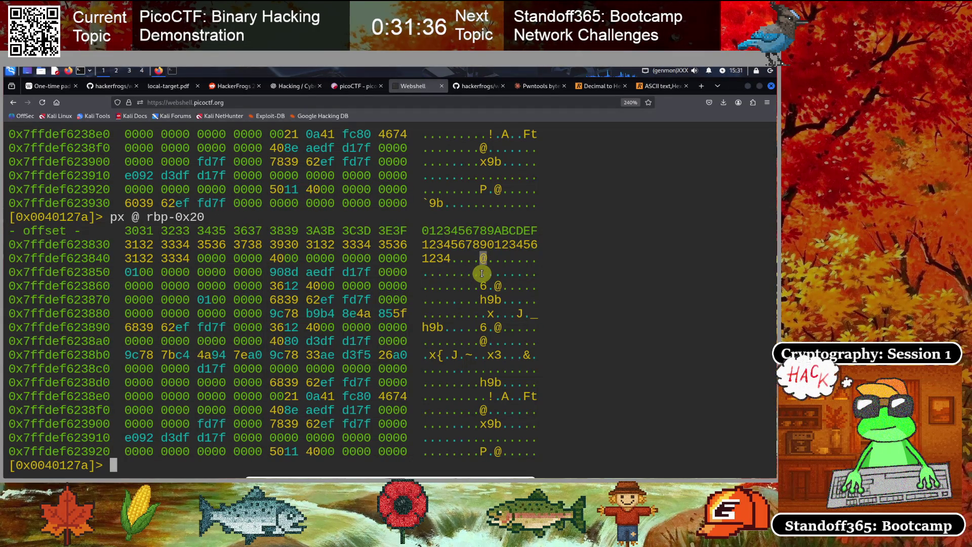
# Step: Compare with the earlier rbp-0x8 dump by highlighting its @ byte
pyautogui.scroll(5, 451, 310)
pyautogui.scroll(8, 451, 310)
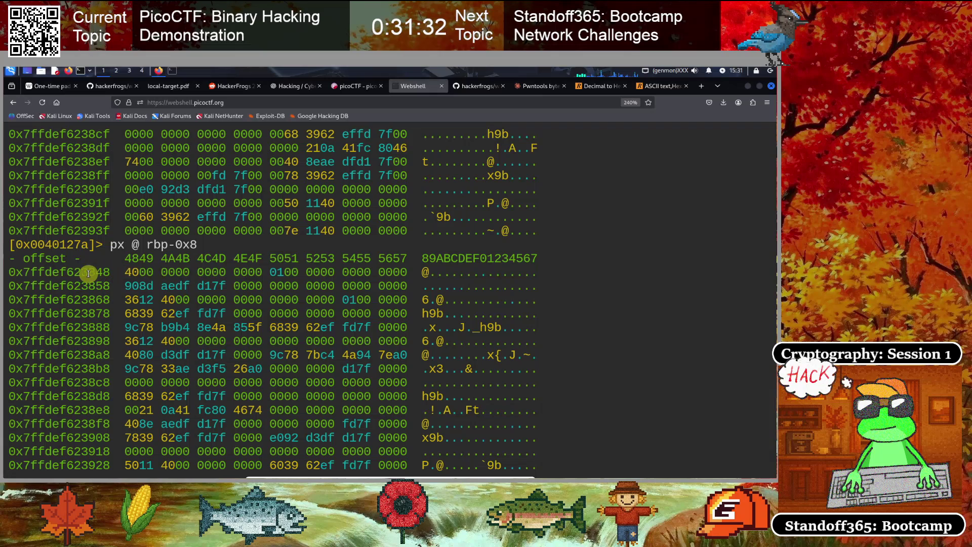
pyautogui.moveTo(146, 245)
pyautogui.mouseDown()
pyautogui.moveTo(178, 245)
pyautogui.moveTo(202, 261)
pyautogui.mouseUp()
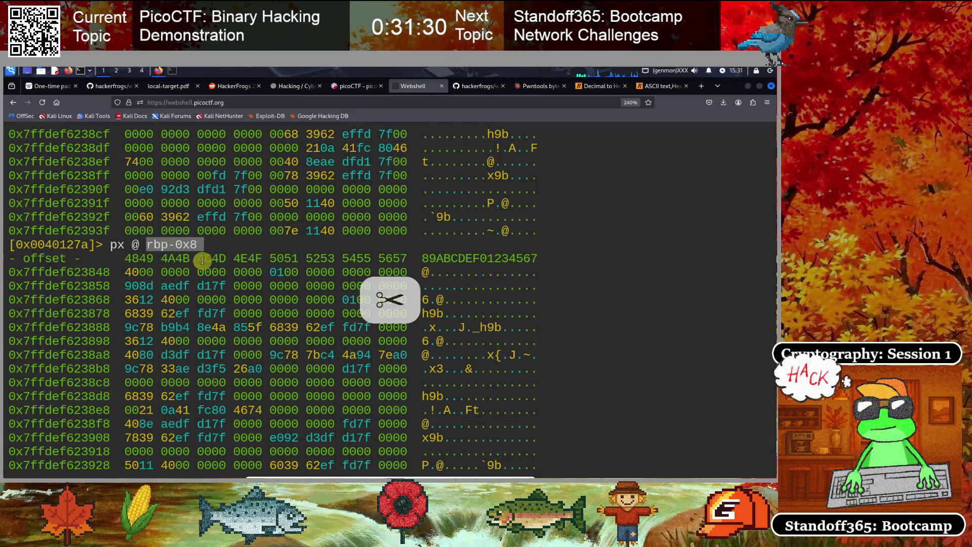
pyautogui.click(441, 304)
pyautogui.moveTo(422, 272); pyautogui.dragTo(430, 272)
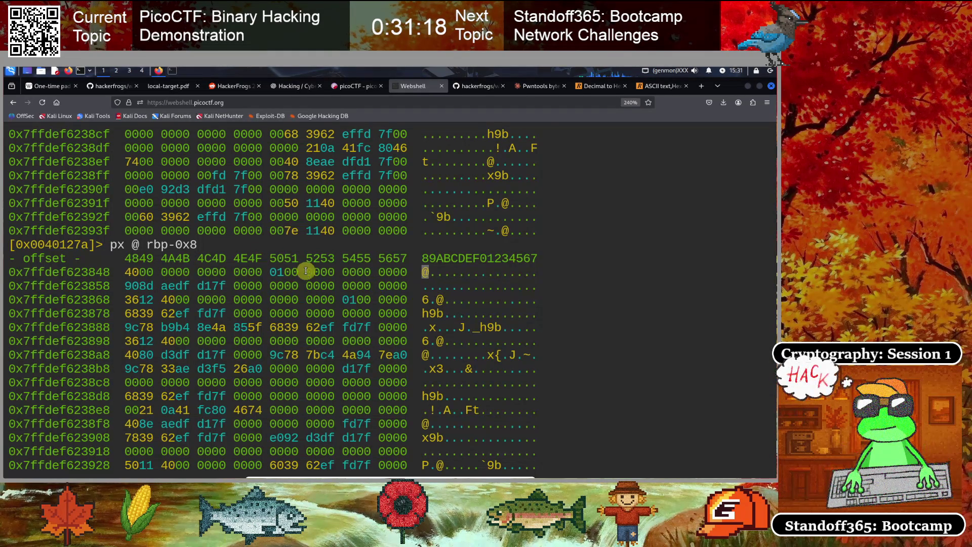
# Step: Convert '@' in the RapidTables converter to hex 40, then return to the webshell
pyautogui.click(661, 87)
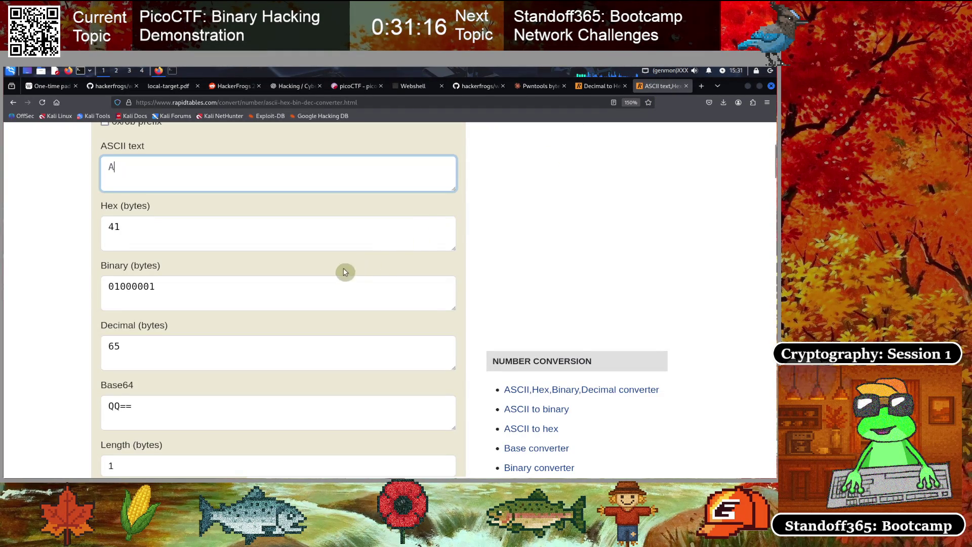
pyautogui.scroll(2, 278, 264)
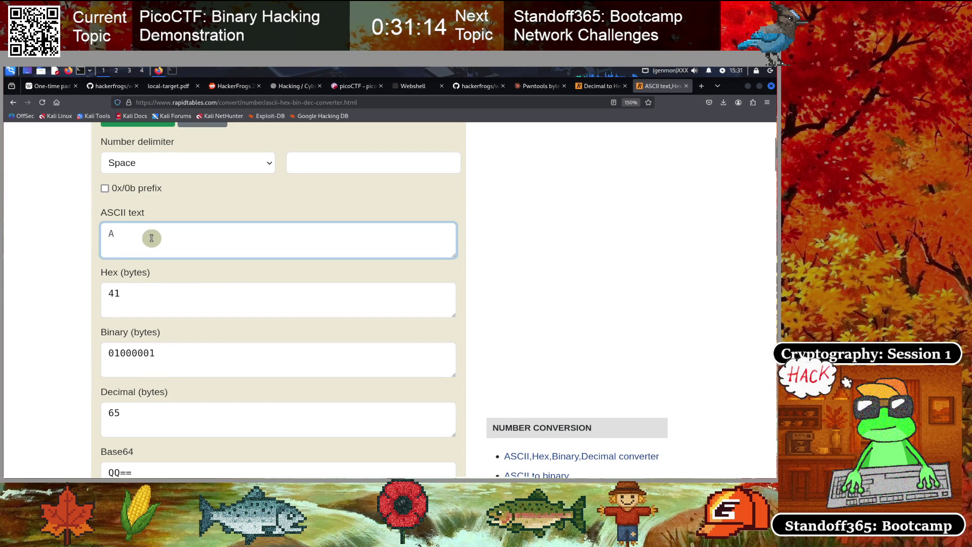
pyautogui.write('@')
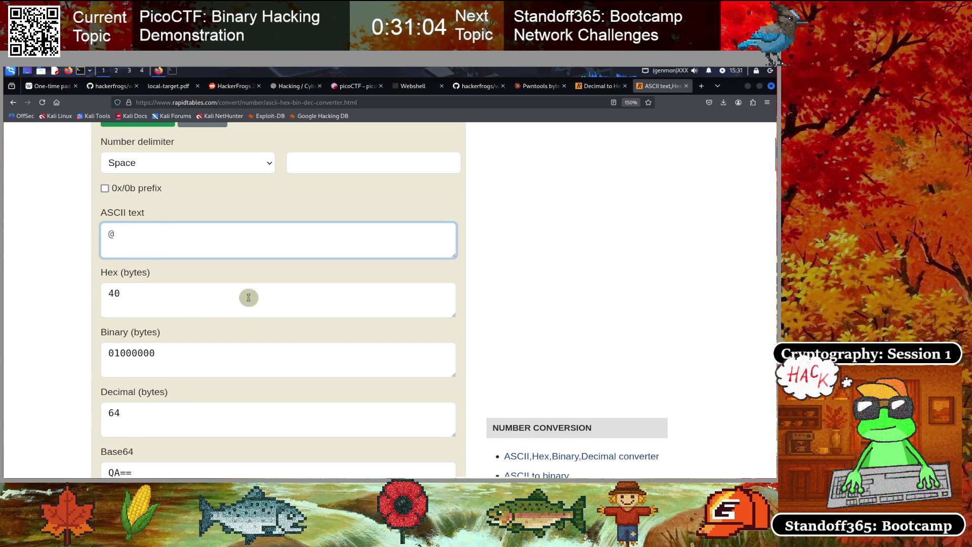
pyautogui.click(159, 75)
pyautogui.click(161, 75)
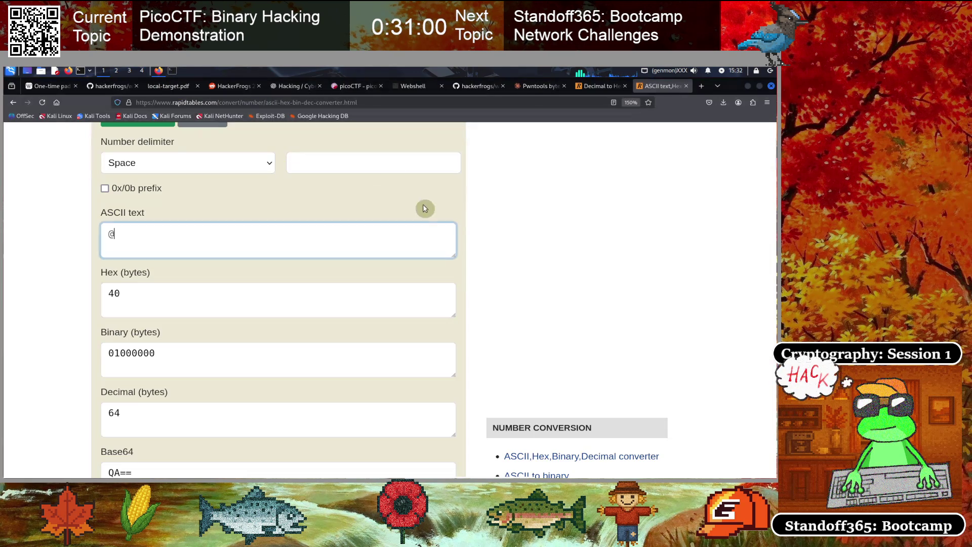
pyautogui.click(416, 87)
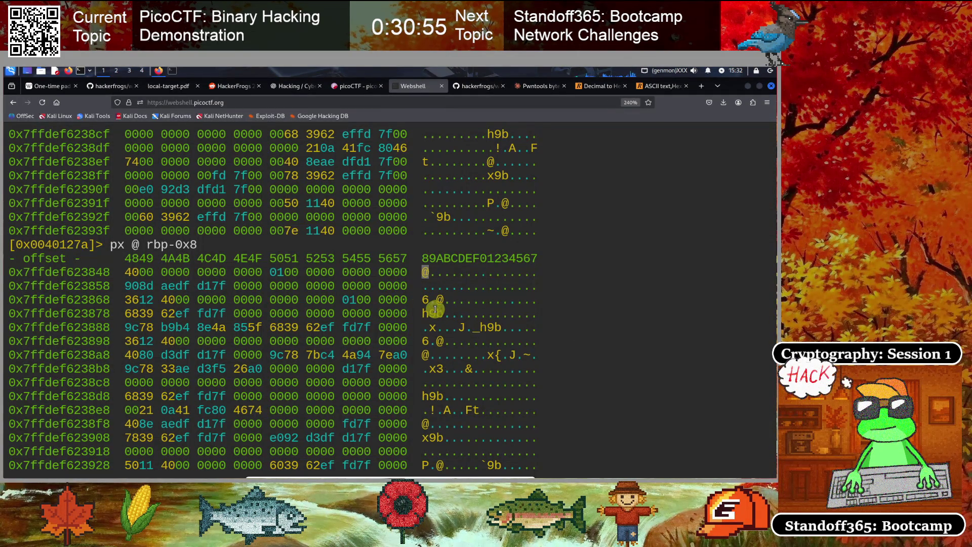
# Step: Check the @ character in the dump and hex-dump memory at rbp-0x20
pyautogui.doubleClick(426, 272)
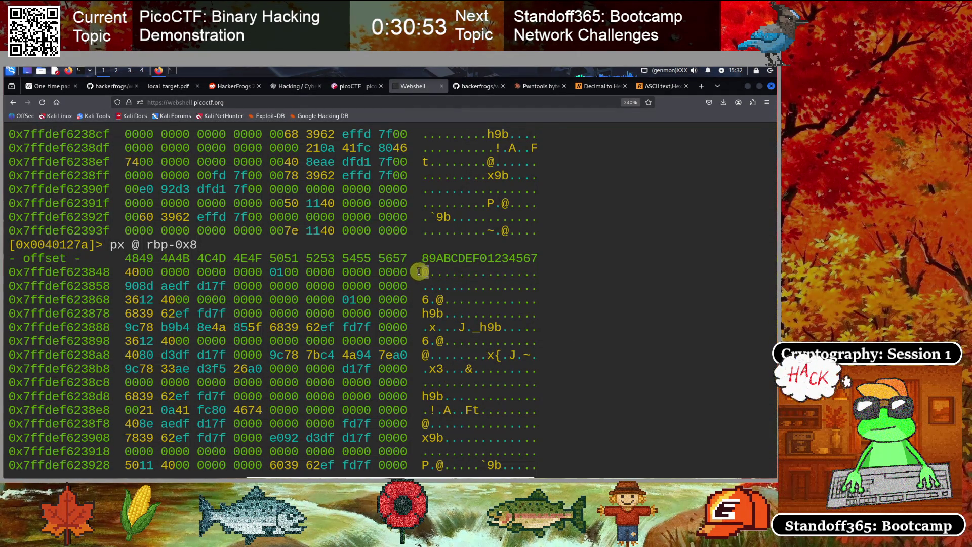
pyautogui.click(423, 280)
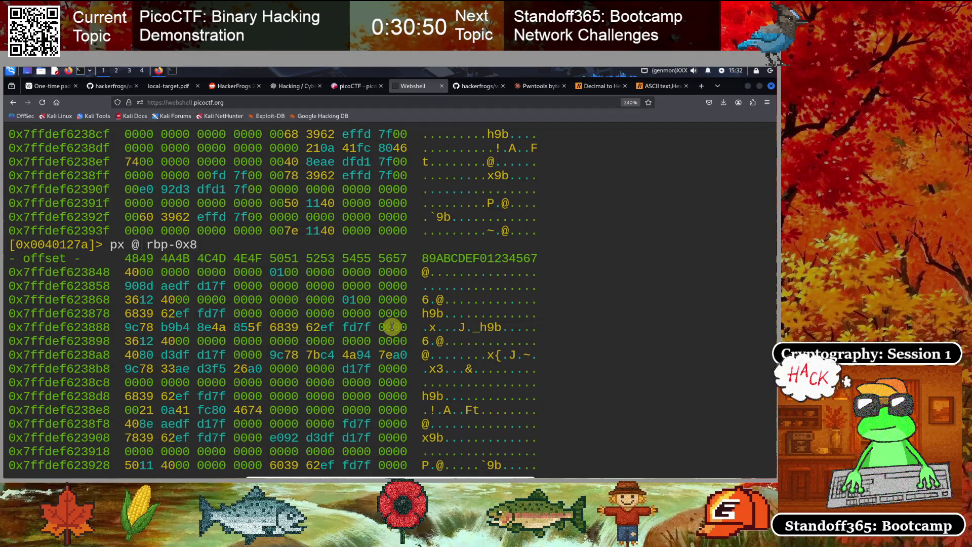
pyautogui.write('px @ rbp-0x20')
pyautogui.press('Return')
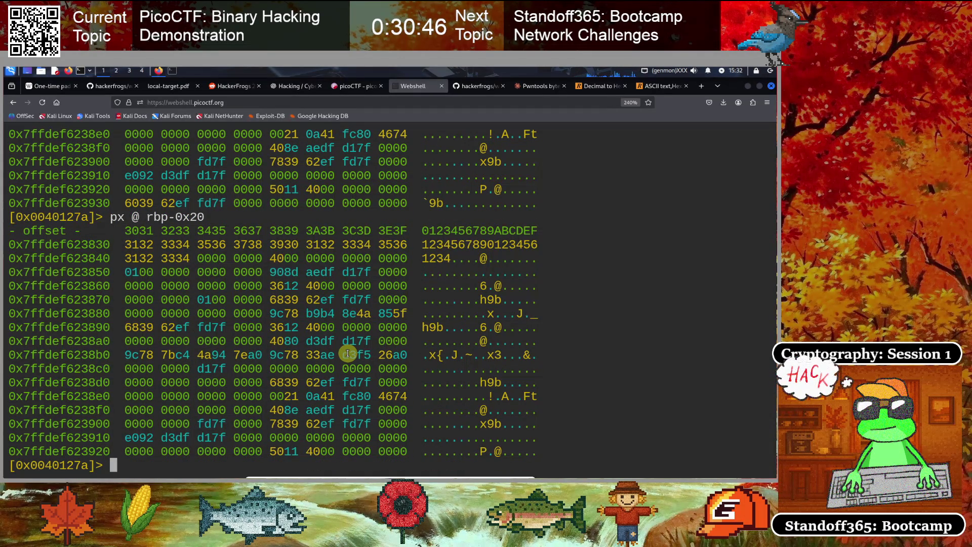
pyautogui.press('Return')
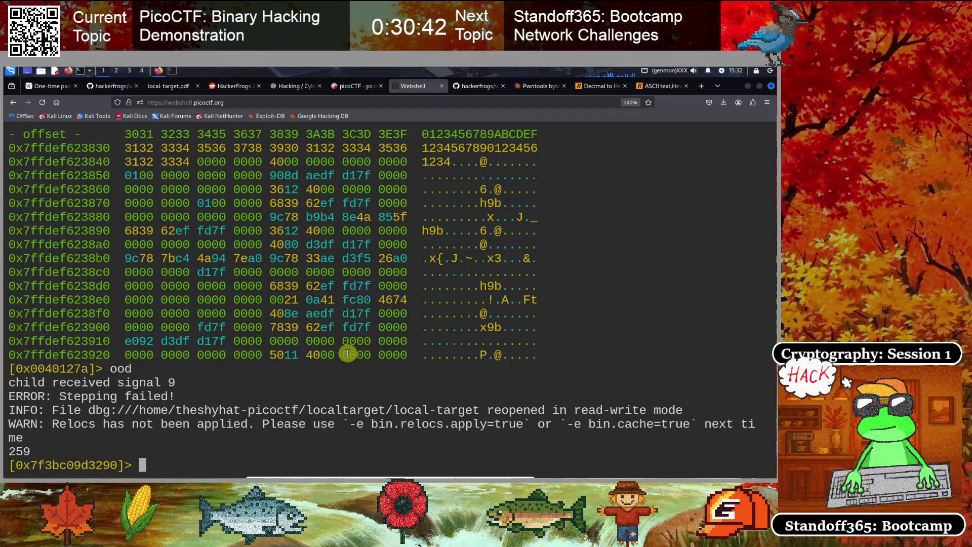
pyautogui.write('dc')
pyautogui.press('Return')
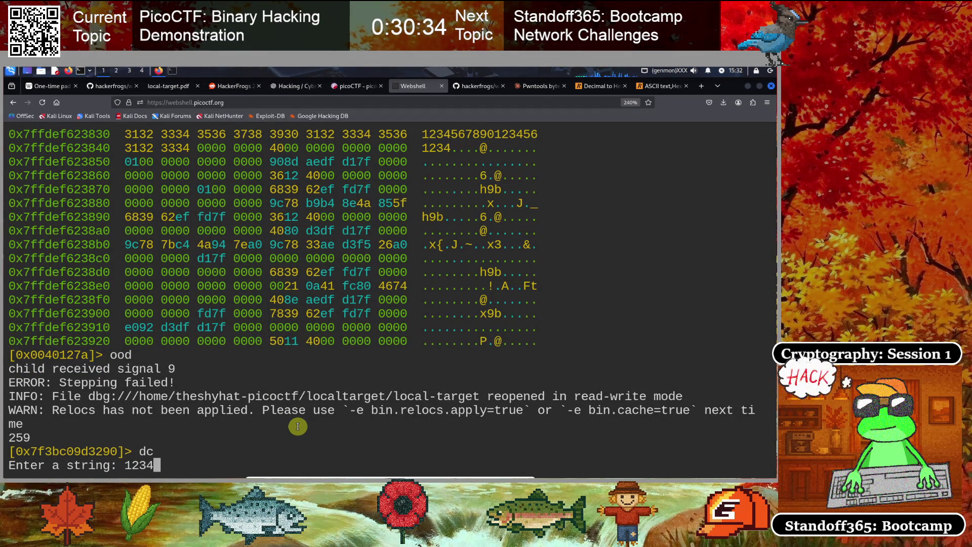
pyautogui.write('901234567890')
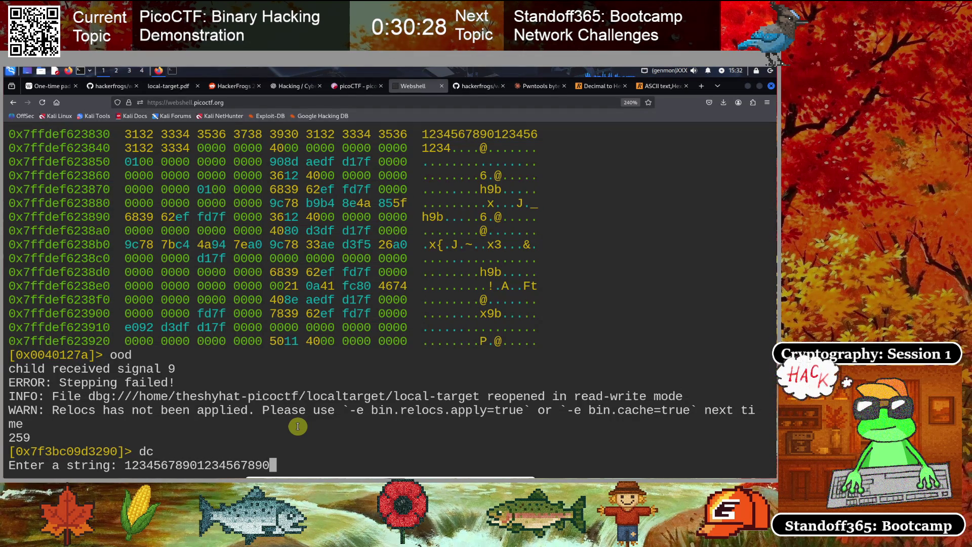
pyautogui.write('A')
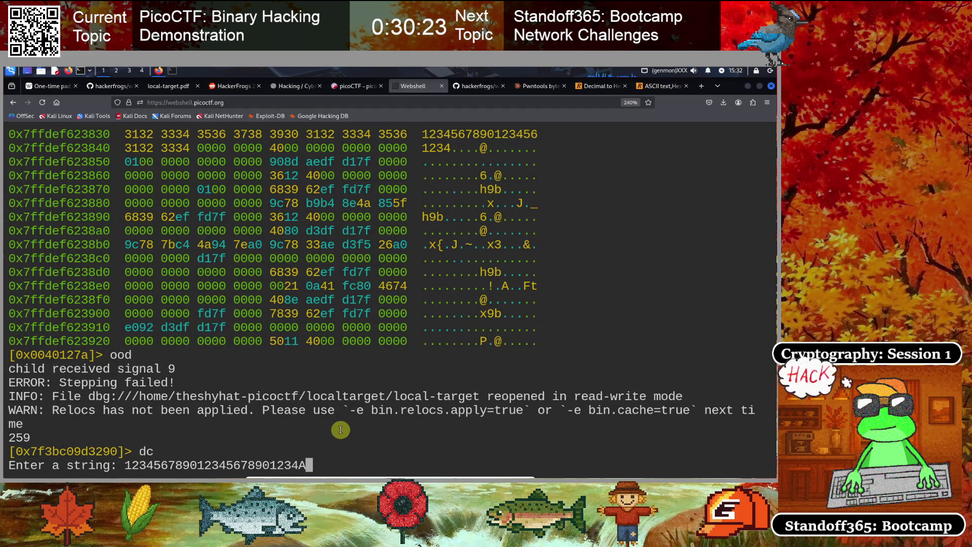
pyautogui.press('Return')
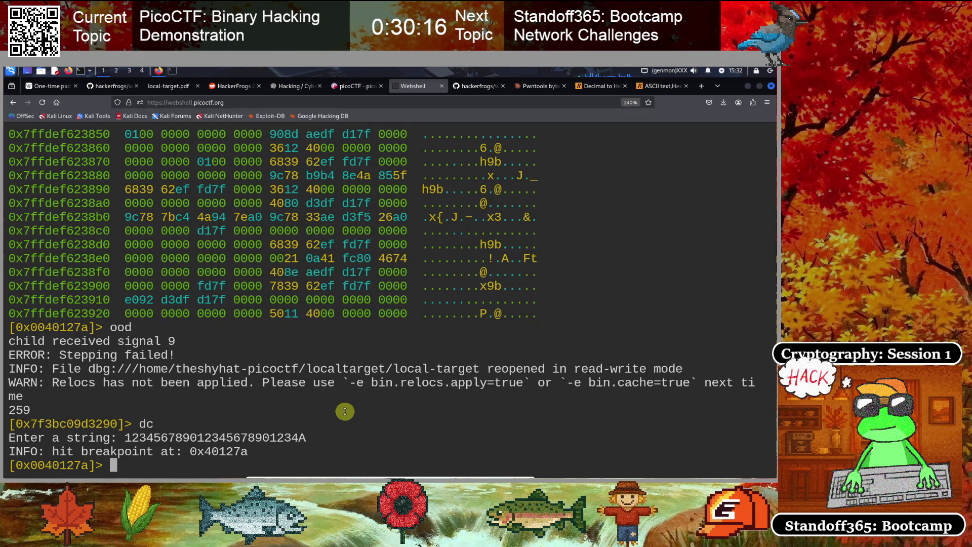
# Step: List variables with afv, dump rbp-0x8 and spot the A byte (0x41) there
pyautogui.write('fv')
pyautogui.press('Return')
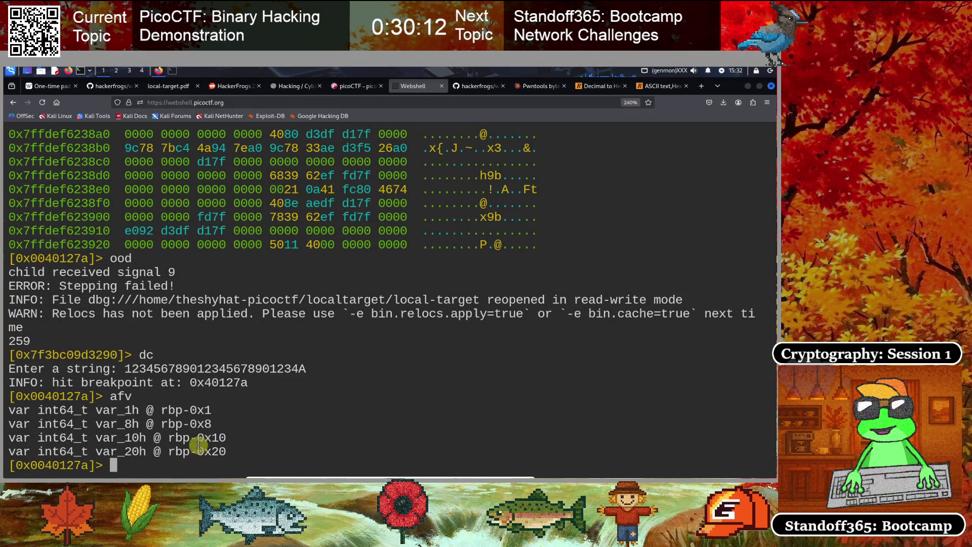
pyautogui.moveTo(213, 424); pyautogui.dragTo(140, 427)
pyautogui.rightClick(167, 425)
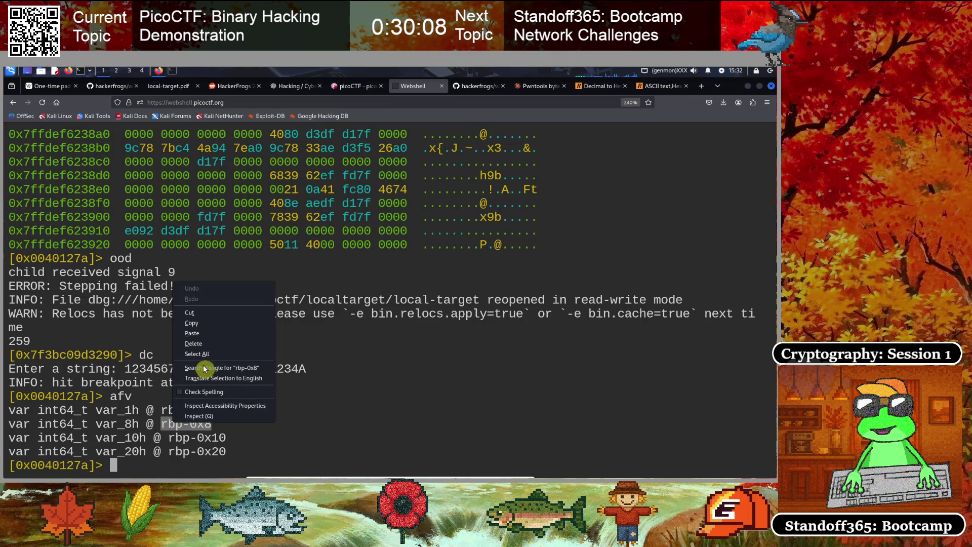
pyautogui.click(200, 326)
pyautogui.click(261, 404)
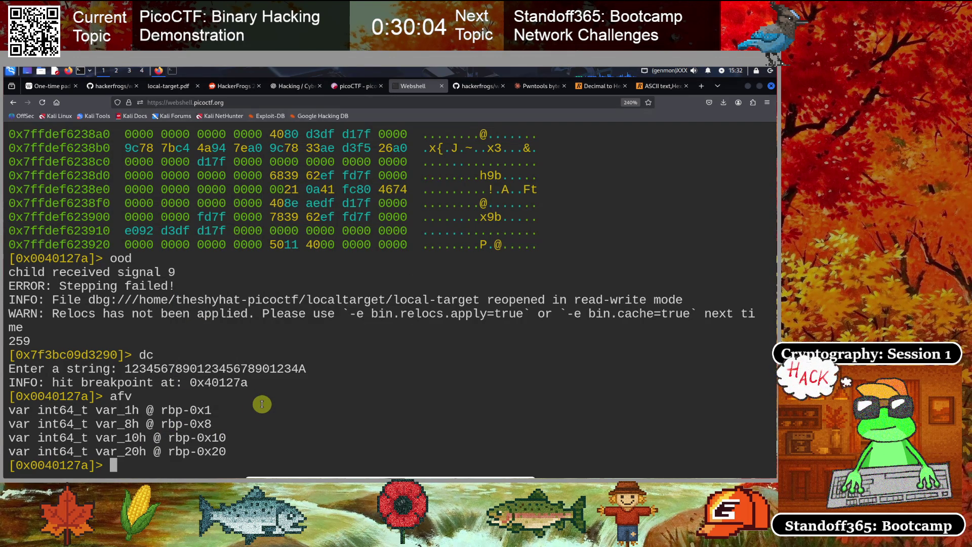
pyautogui.write('x @ rbp-0x8')
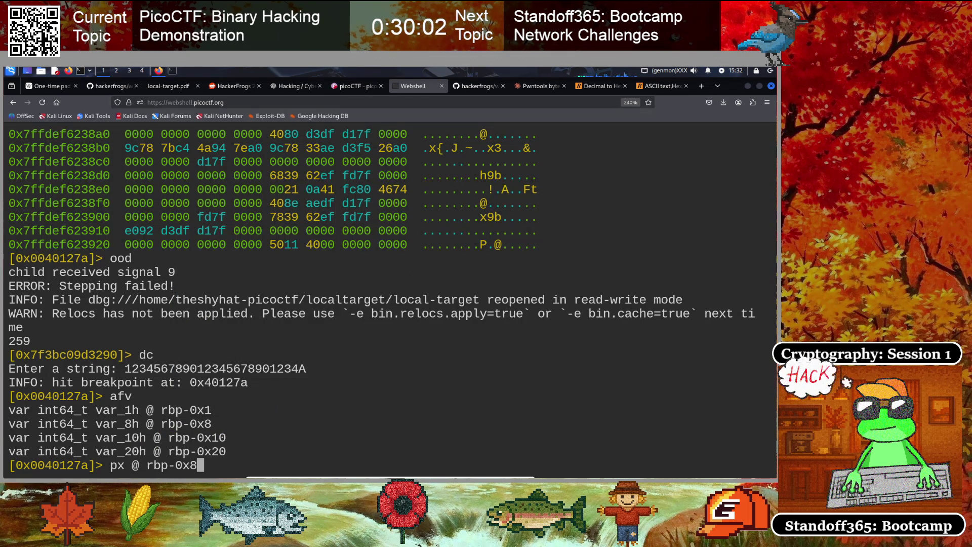
pyautogui.press('Return')
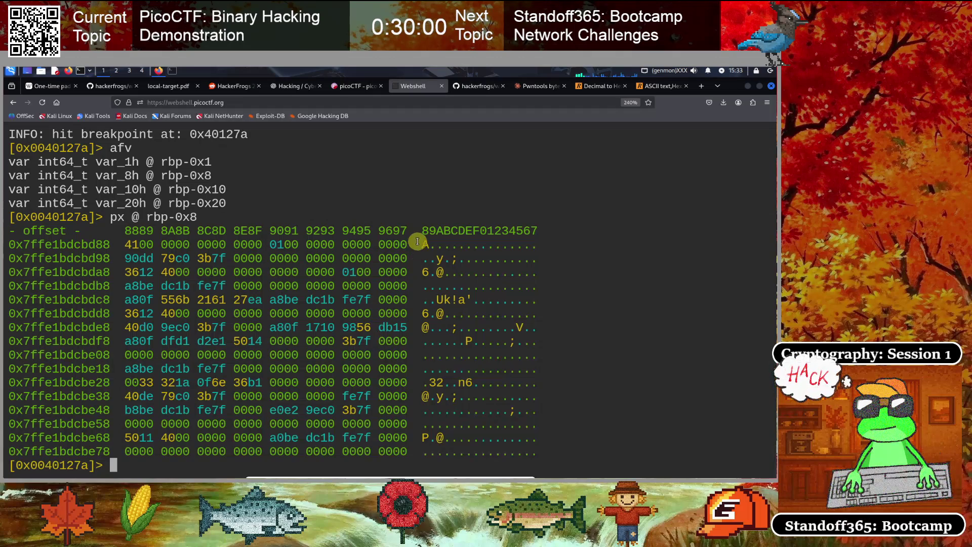
pyautogui.moveTo(430, 243); pyautogui.dragTo(420, 242)
pyautogui.click(143, 252)
pyautogui.moveTo(125, 244); pyautogui.dragTo(124, 244)
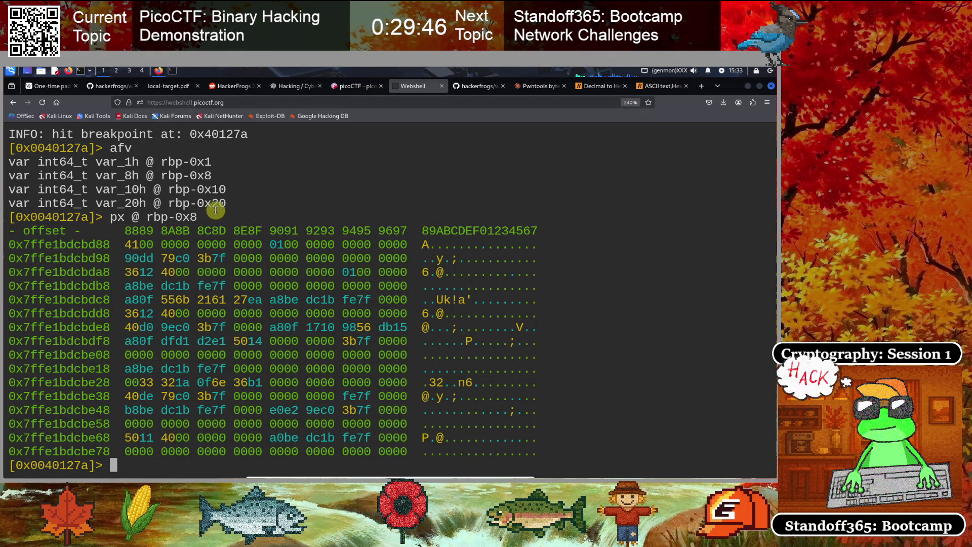
# Step: Dump rbp-0x20 and trace the 25-character input to its final A overflowing into var_8h
pyautogui.moveTo(226, 202)
pyautogui.mouseDown()
pyautogui.moveTo(154, 203)
pyautogui.moveTo(170, 203)
pyautogui.mouseUp()
pyautogui.rightClick(192, 202)
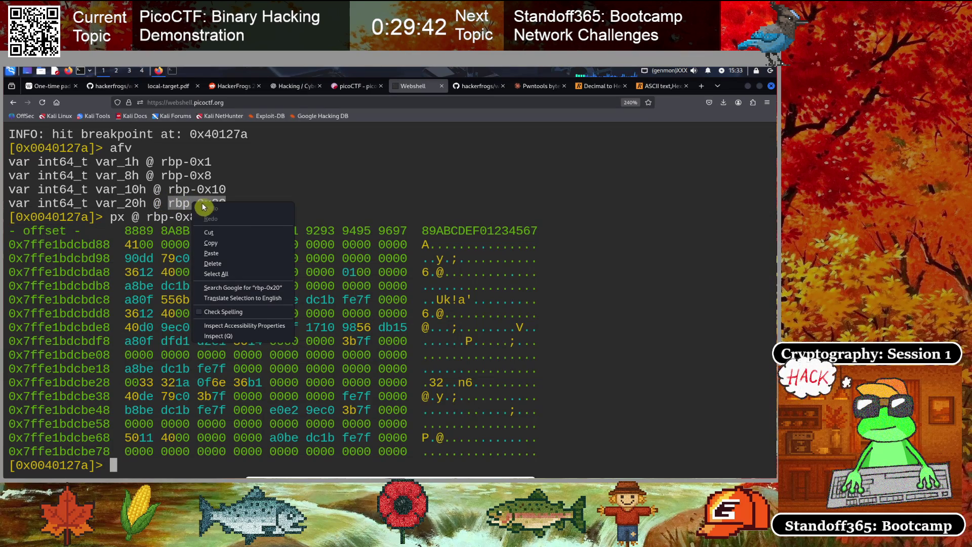
pyautogui.click(212, 243)
pyautogui.click(302, 285)
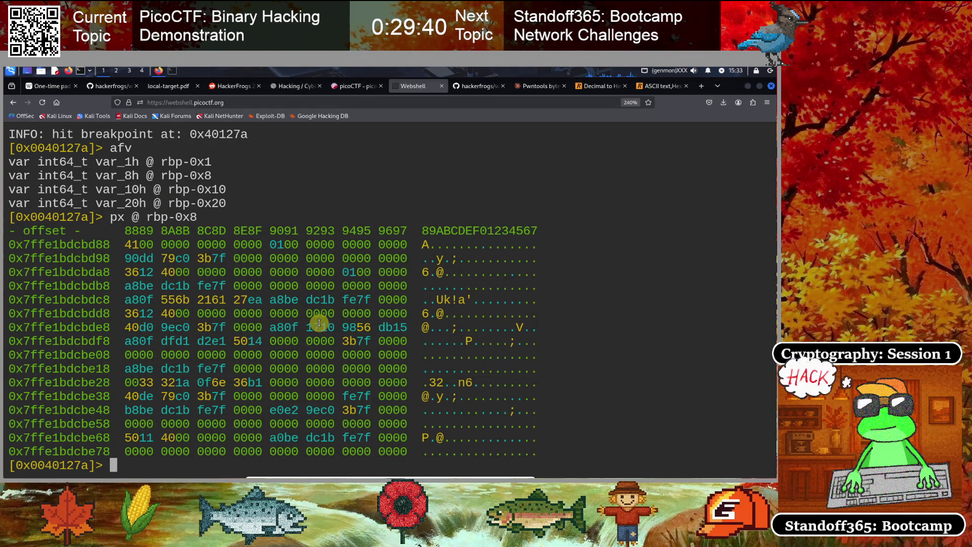
pyautogui.write('rbp-0x20')
pyautogui.press('Return')
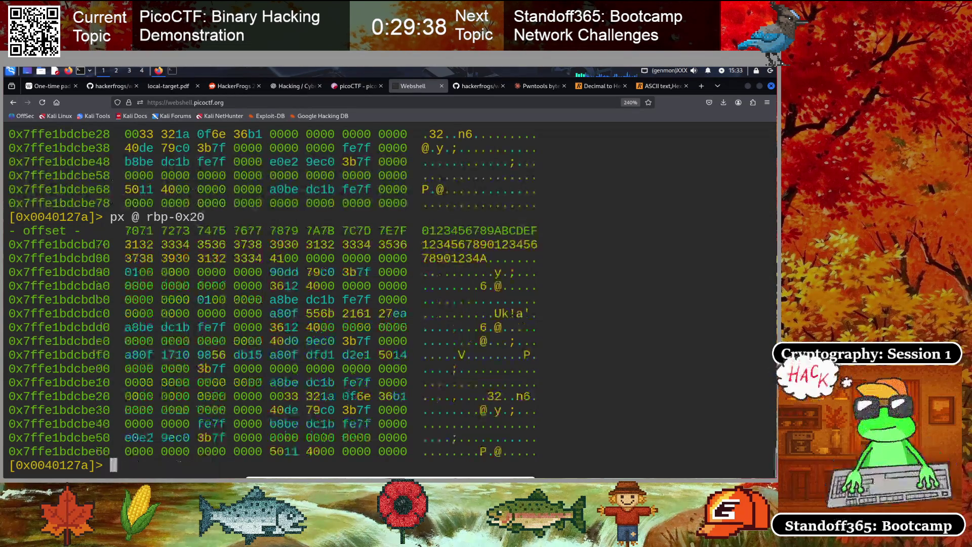
pyautogui.moveTo(423, 244)
pyautogui.mouseDown()
pyautogui.moveTo(540, 245)
pyautogui.moveTo(456, 256)
pyautogui.mouseUp()
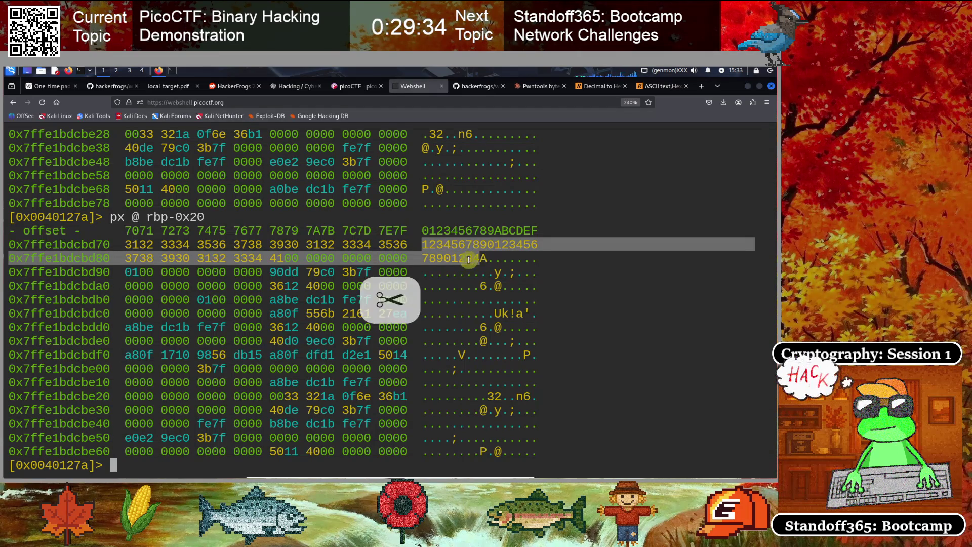
pyautogui.click(450, 274)
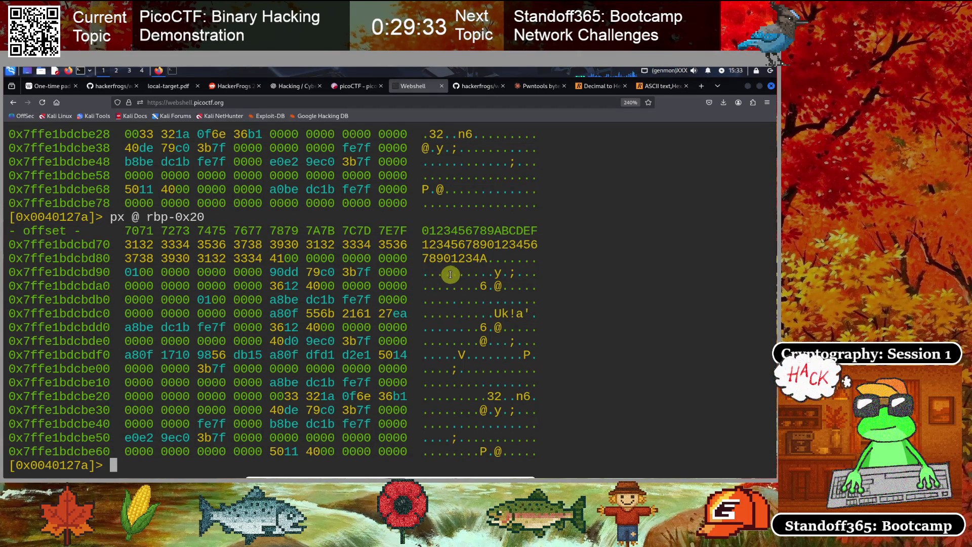
pyautogui.moveTo(482, 259); pyautogui.dragTo(480, 274)
pyautogui.click(485, 273)
pyautogui.click(496, 259)
pyautogui.moveTo(481, 257); pyautogui.dragTo(486, 259)
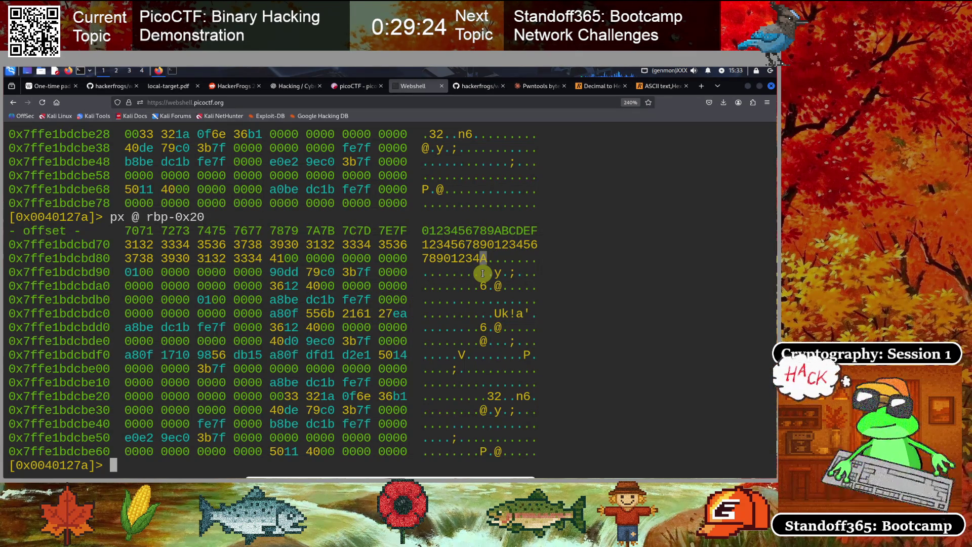
pyautogui.click(274, 300)
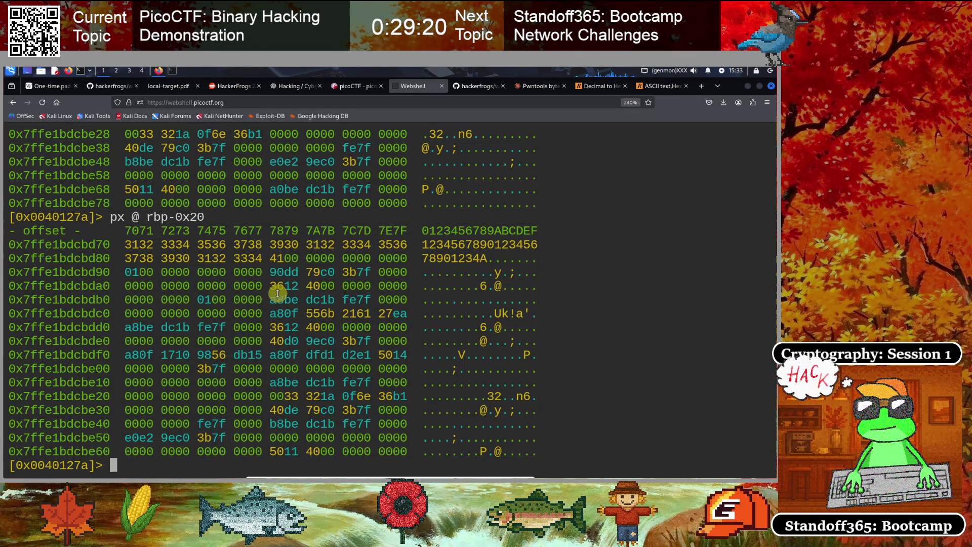
# Step: Exit radare2, answering y to quit and y to kill local-target, then clear the terminal
pyautogui.write('t')
pyautogui.press('Return')
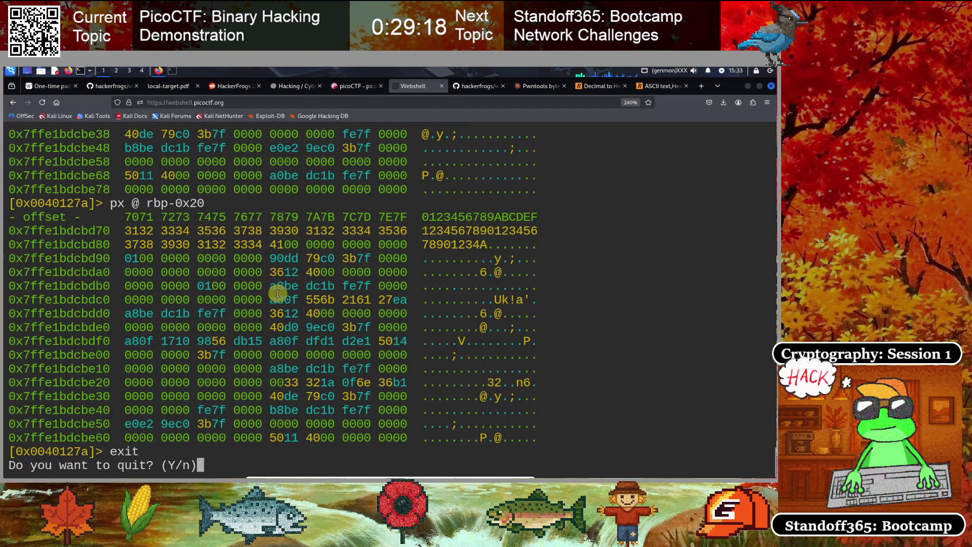
pyautogui.write('y')
pyautogui.press('Return')
pyautogui.write('y')
pyautogui.press('Return')
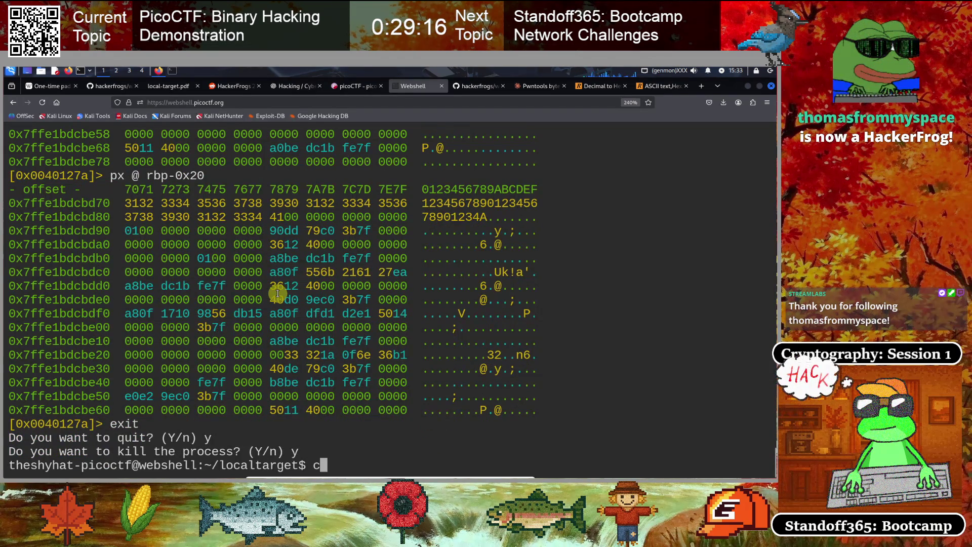
pyautogui.hotkey('ctrl', 'l')
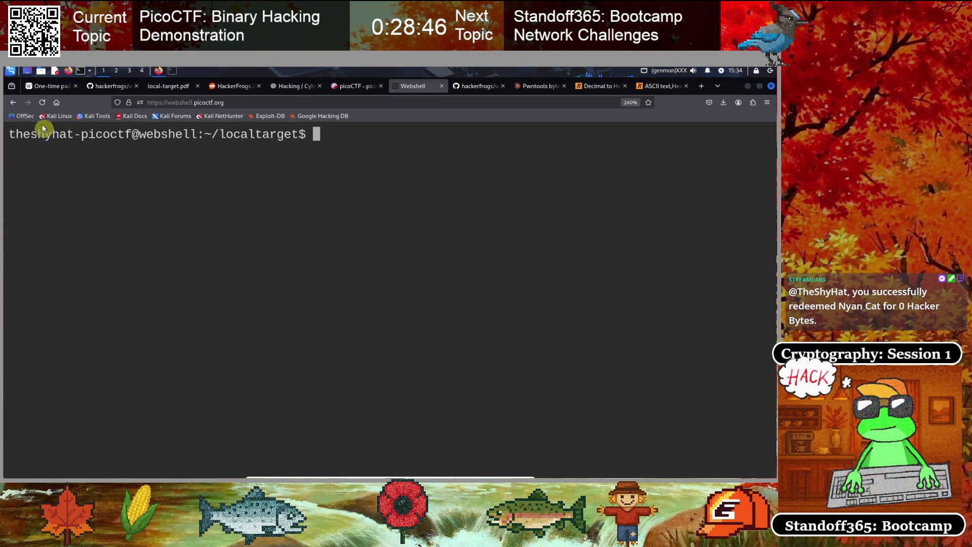
# Step: Load training.olicyber.it in the One-time pad tab by typing 'olicyber.it' in the address bar
pyautogui.click(357, 86)
pyautogui.scroll(-4, 506, 324)
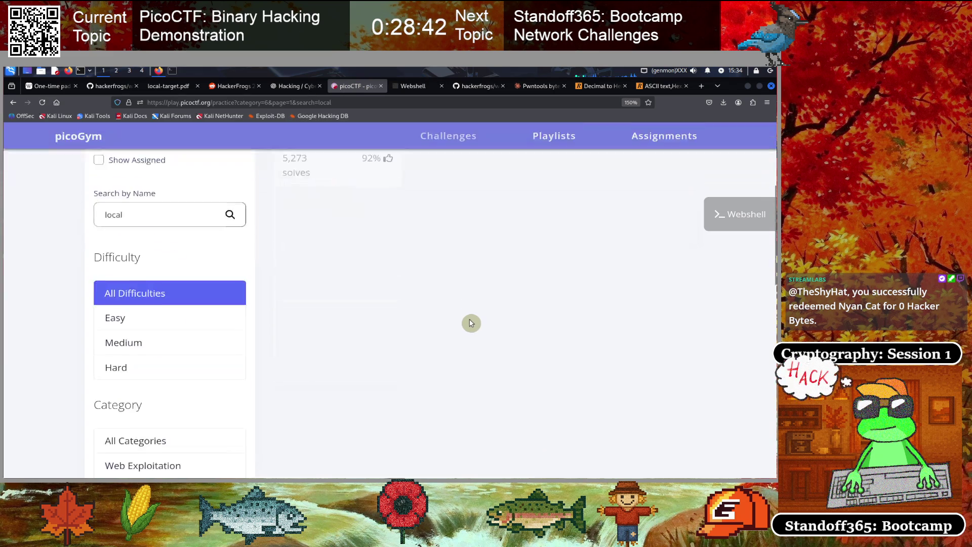
pyautogui.scroll(3, 471, 323)
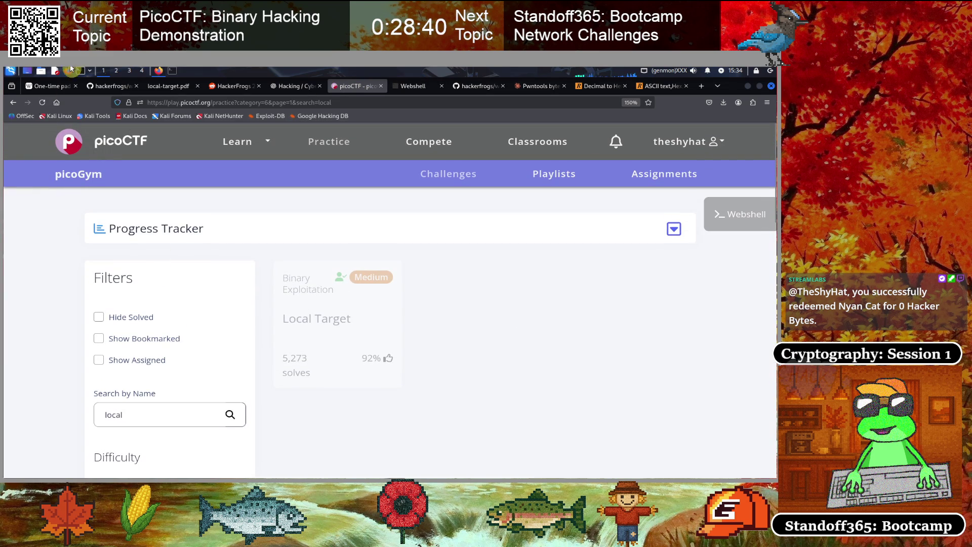
pyautogui.click(56, 90)
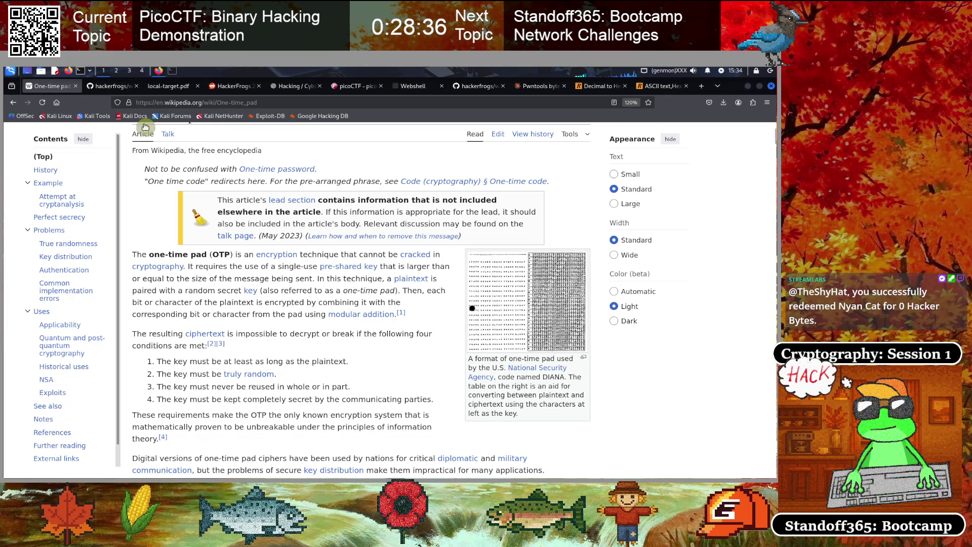
pyautogui.click(215, 102)
pyautogui.write('olicyber.it')
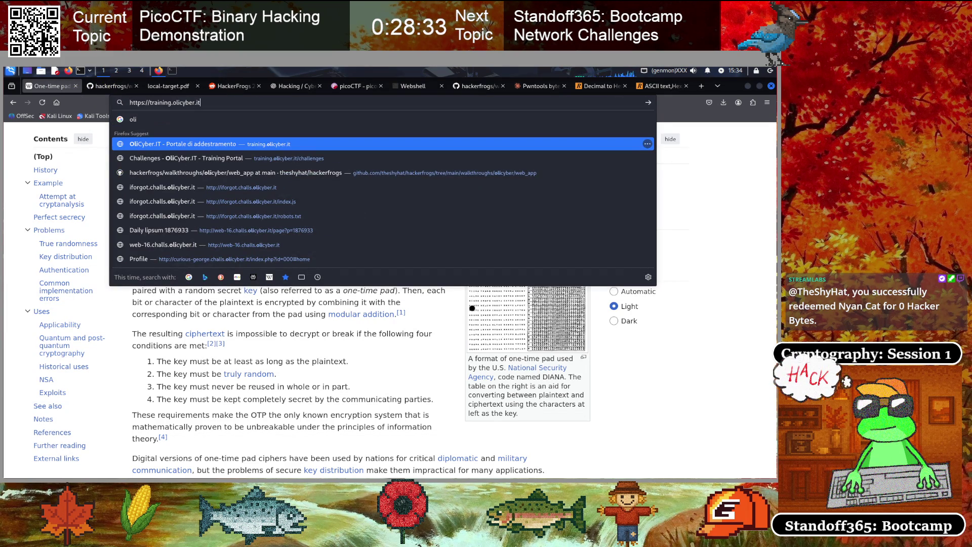
pyautogui.press('Return')
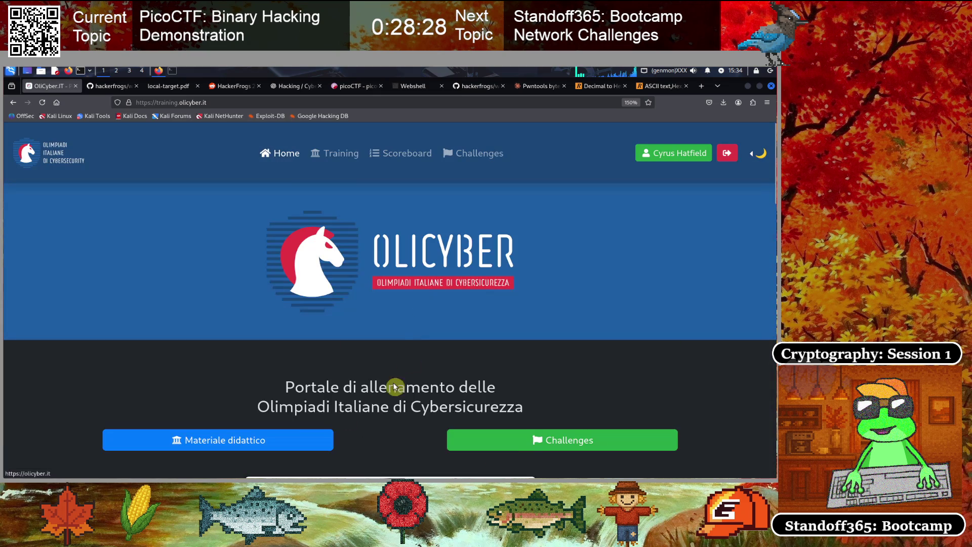
# Step: Open the Introduzione challenges page and start Firefox's Translate page, showing the source-language choices
pyautogui.click(515, 432)
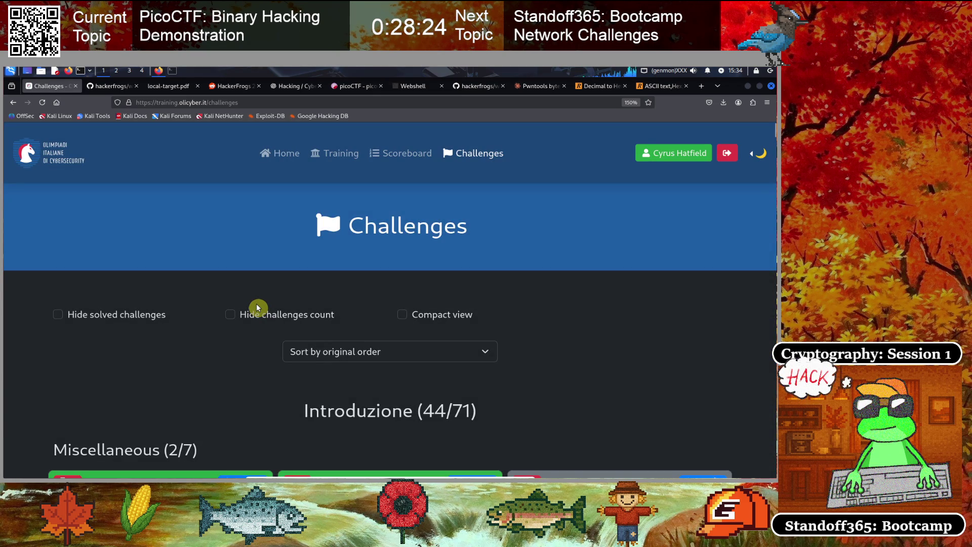
pyautogui.scroll(-5, 257, 308)
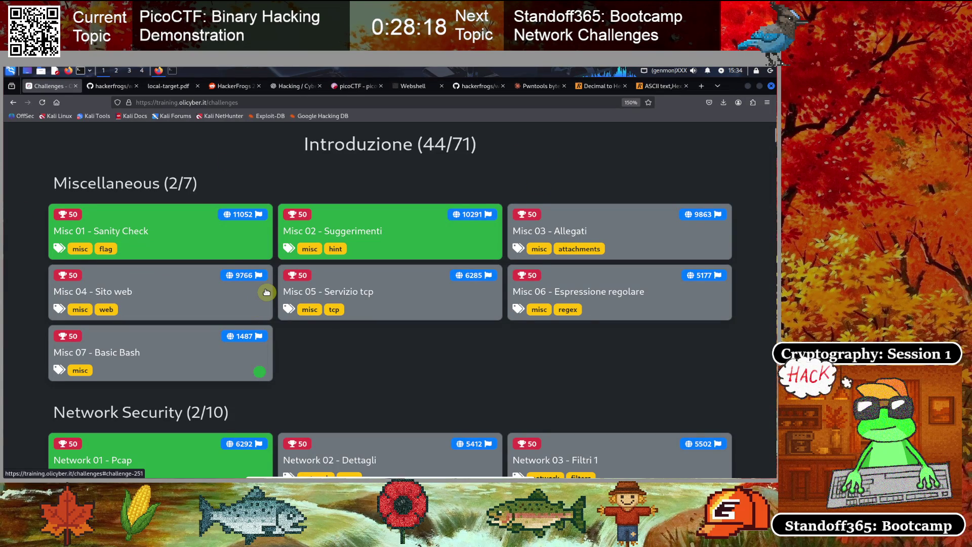
pyautogui.click(768, 102)
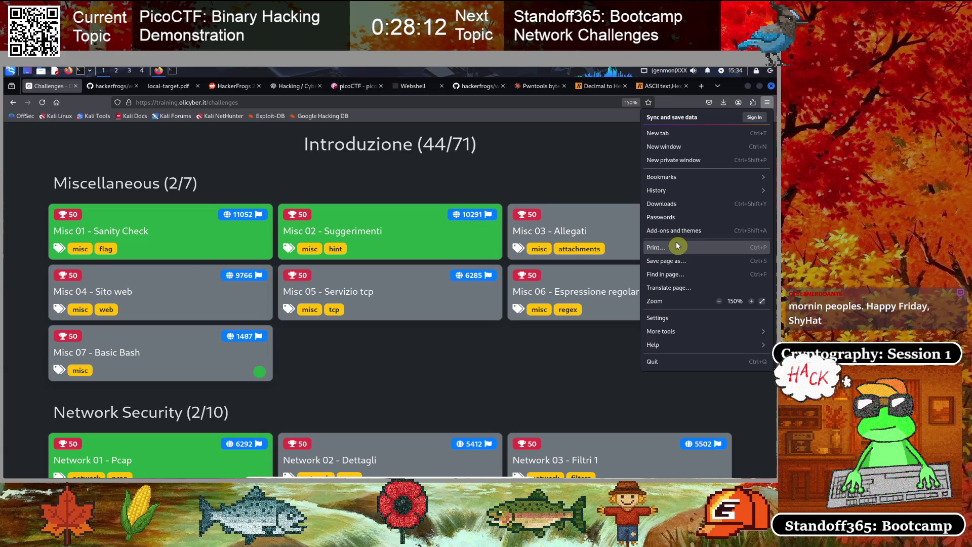
pyautogui.click(674, 292)
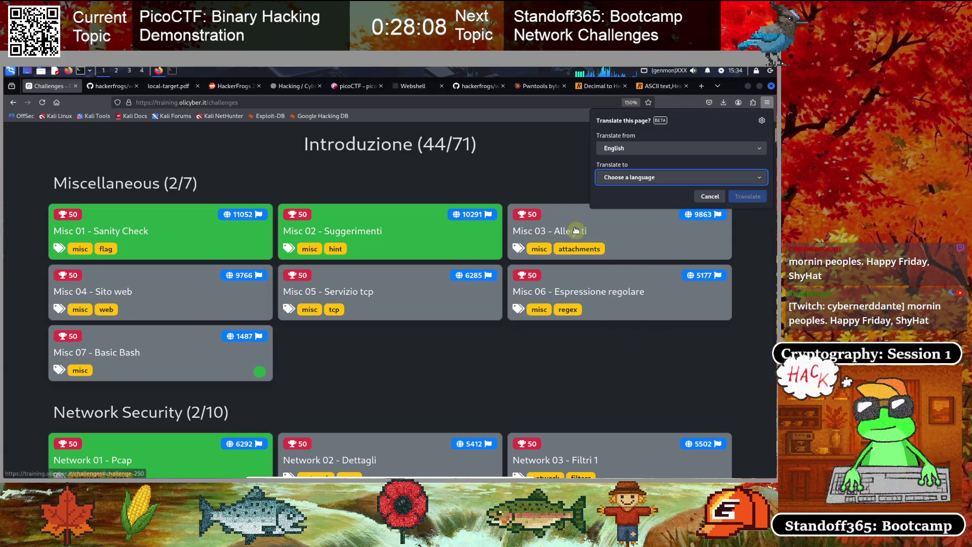
pyautogui.click(639, 148)
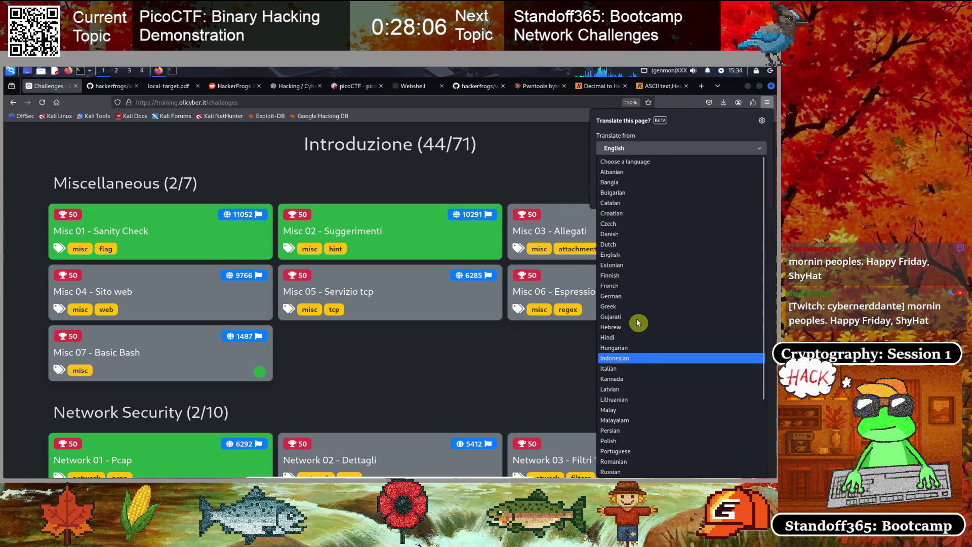
# Step: Translate the challenges page from Italian to English
pyautogui.click(628, 368)
pyautogui.click(633, 177)
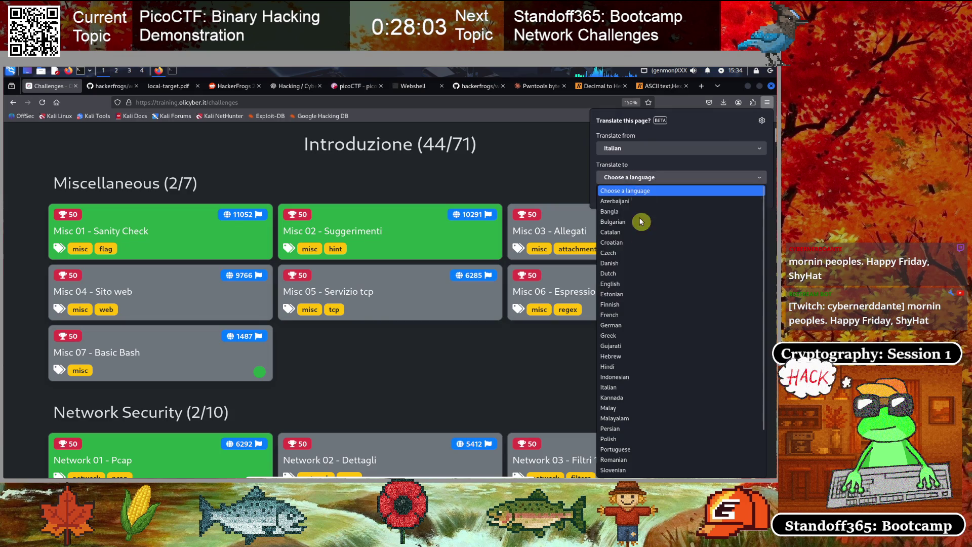
pyautogui.click(624, 285)
pyautogui.click(744, 199)
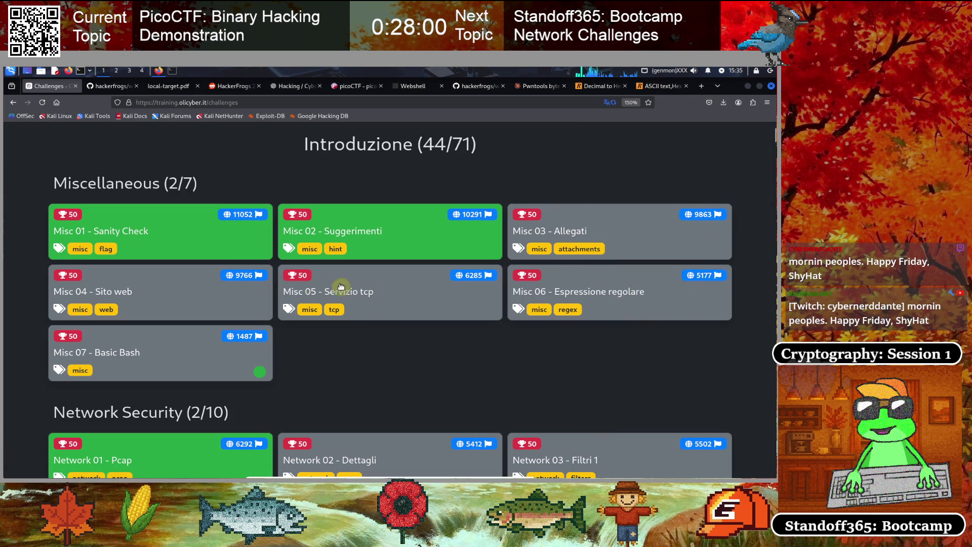
# Step: Return to the translated page and open the Misc 03 - Attachments challenge
pyautogui.click(259, 102)
pyautogui.press('Home')
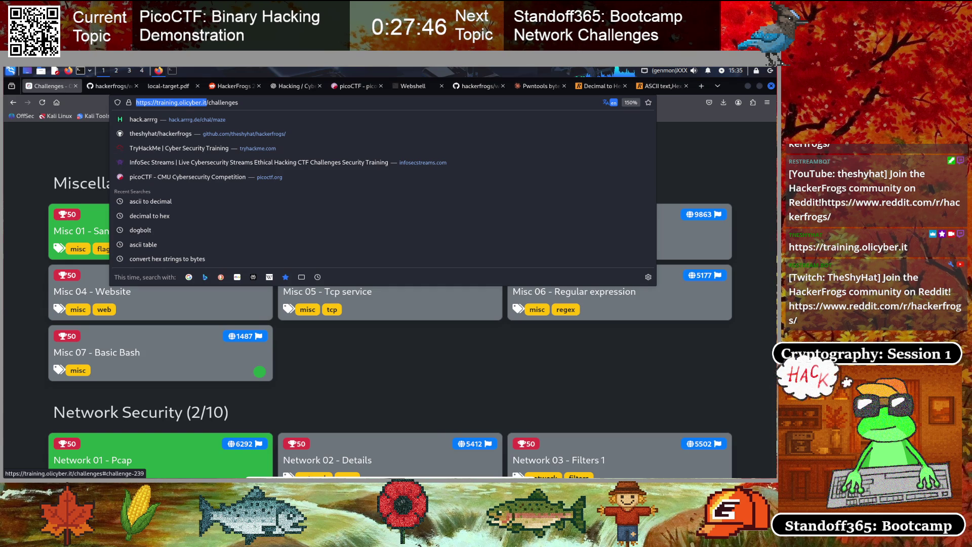
pyautogui.click(52, 373)
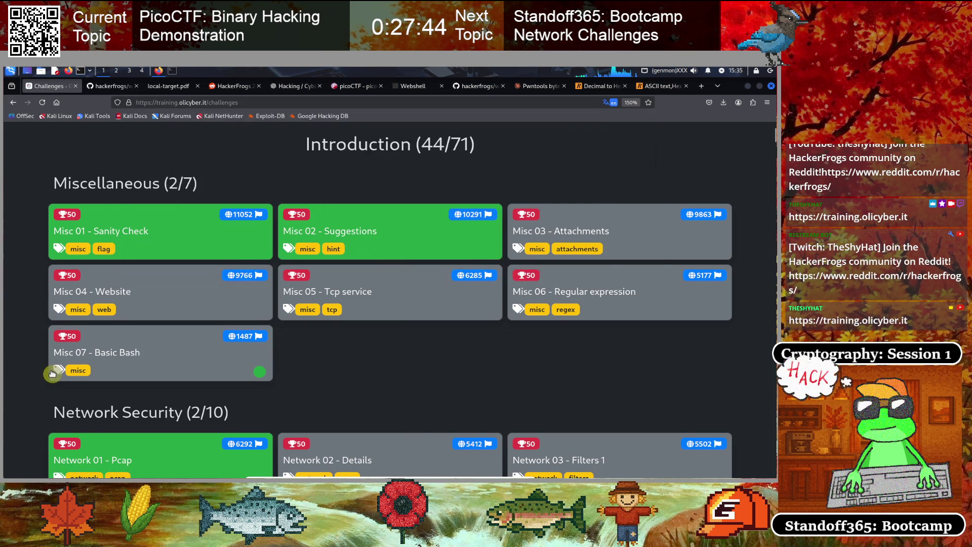
pyautogui.scroll(3, 397, 346)
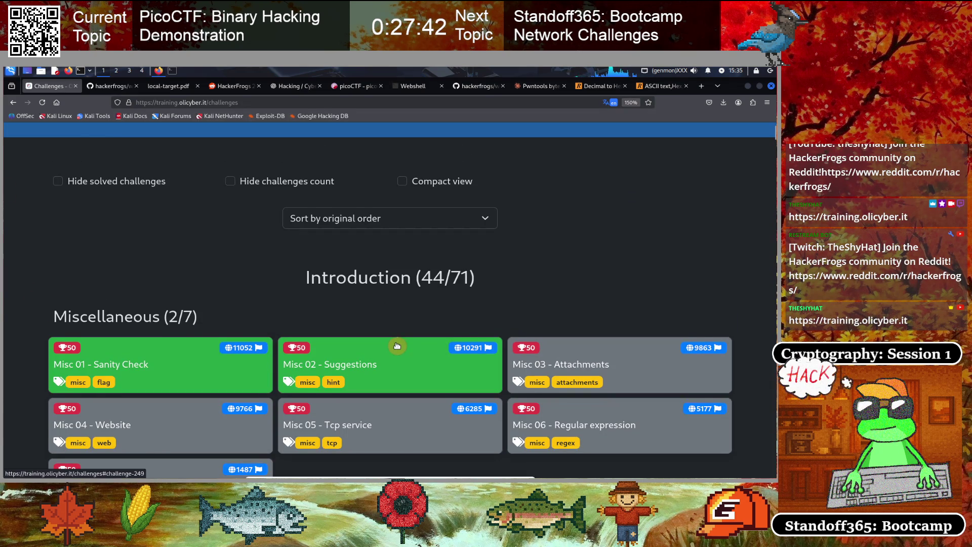
pyautogui.scroll(-3, 398, 346)
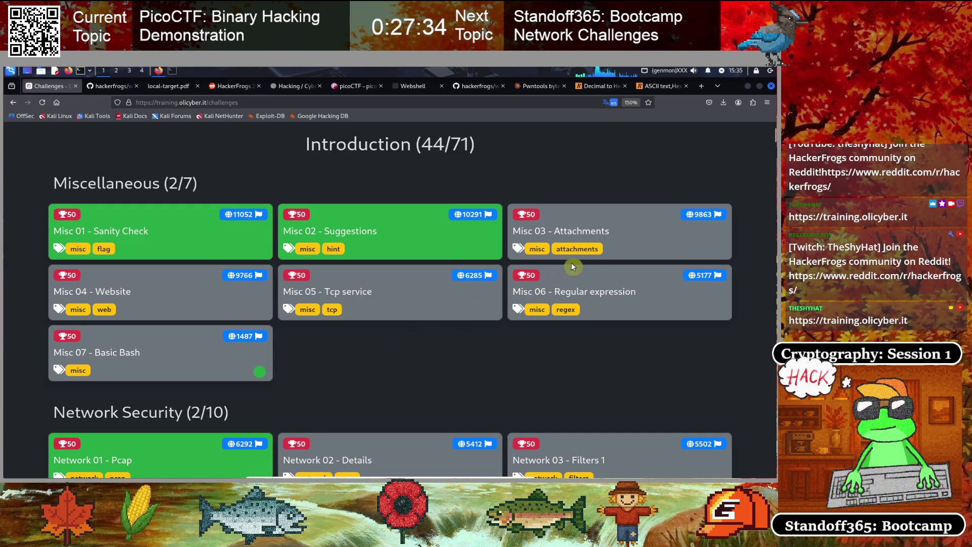
pyautogui.click(633, 233)
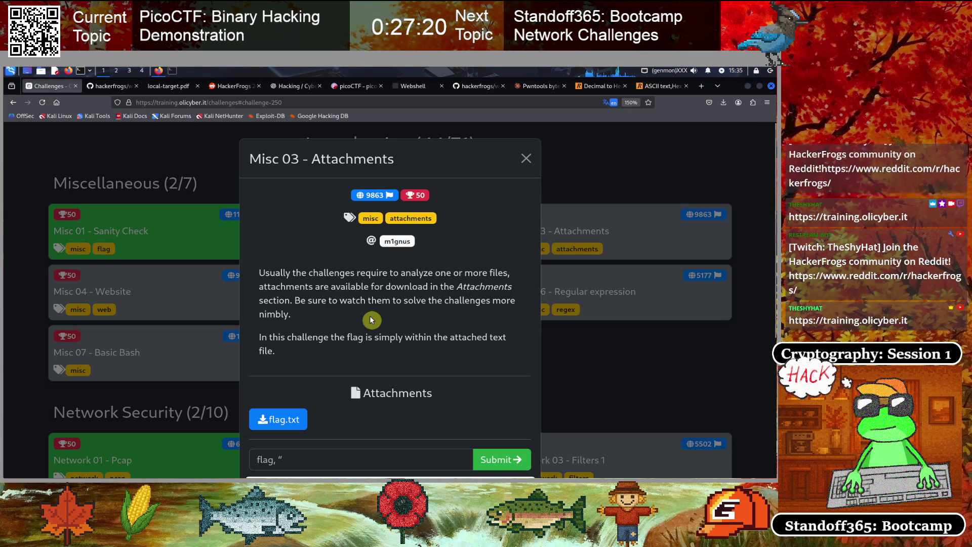
# Step: Download flag.txt, open it in Mousepad and copy the flag text
pyautogui.scroll(-3, 372, 320)
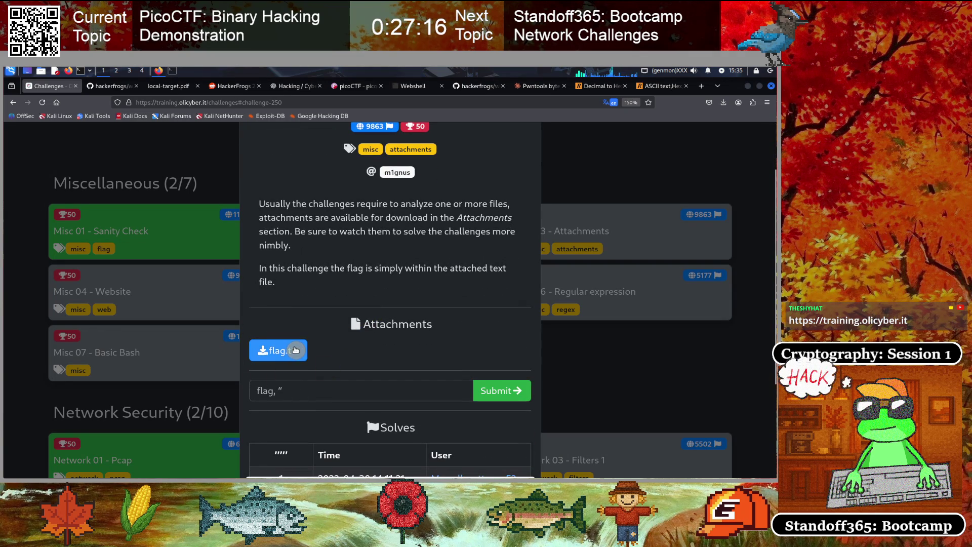
pyautogui.click(296, 350)
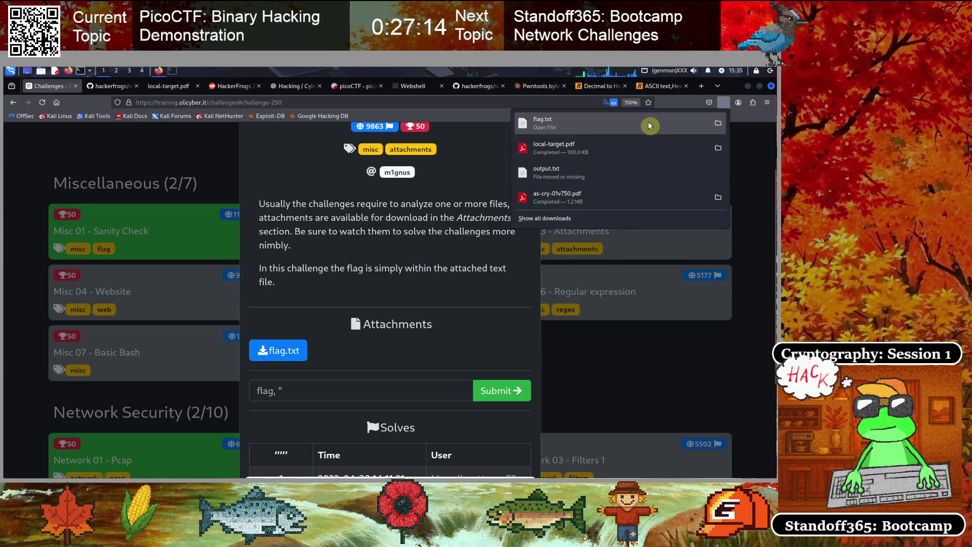
pyautogui.click(555, 129)
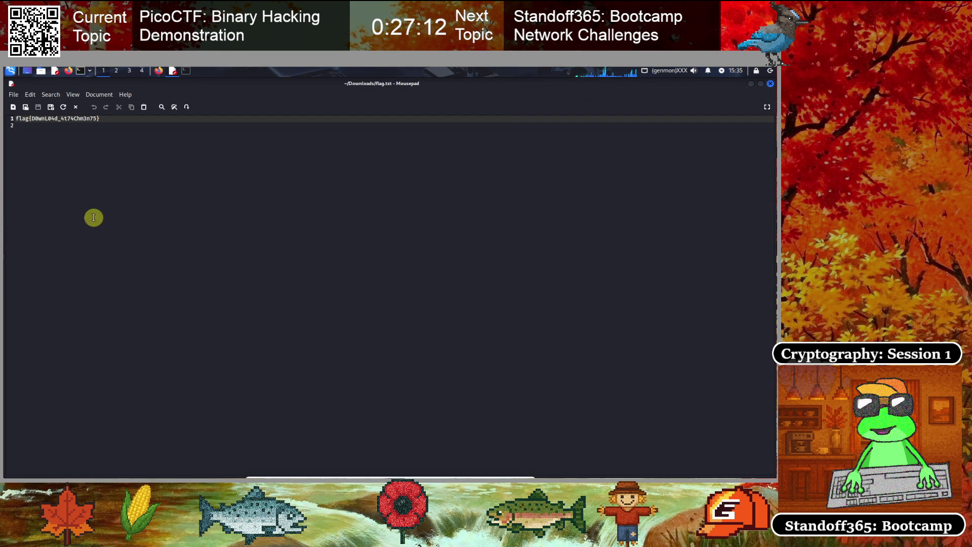
pyautogui.click(118, 122)
pyautogui.hotkey('ctrl', 'a')
pyautogui.hotkey('ctrl', 'c')
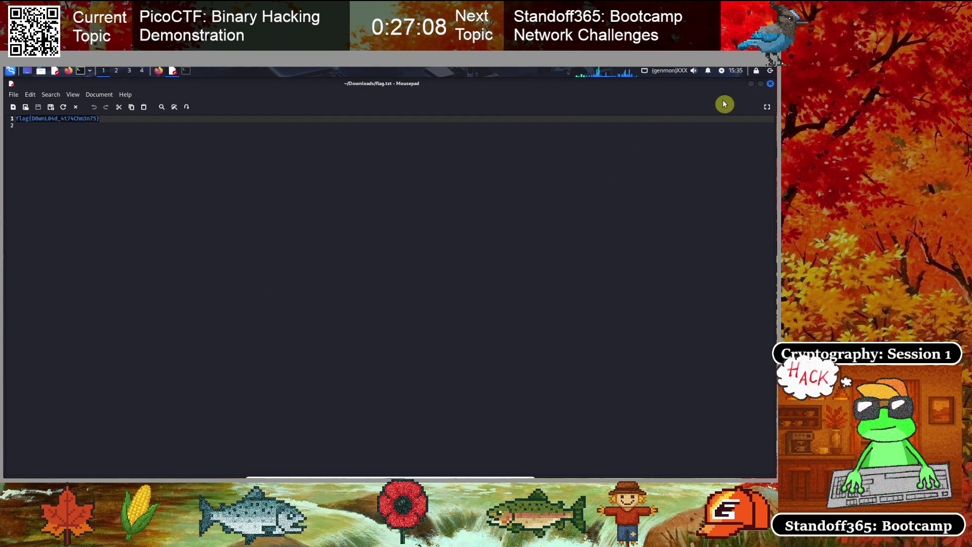
pyautogui.click(770, 84)
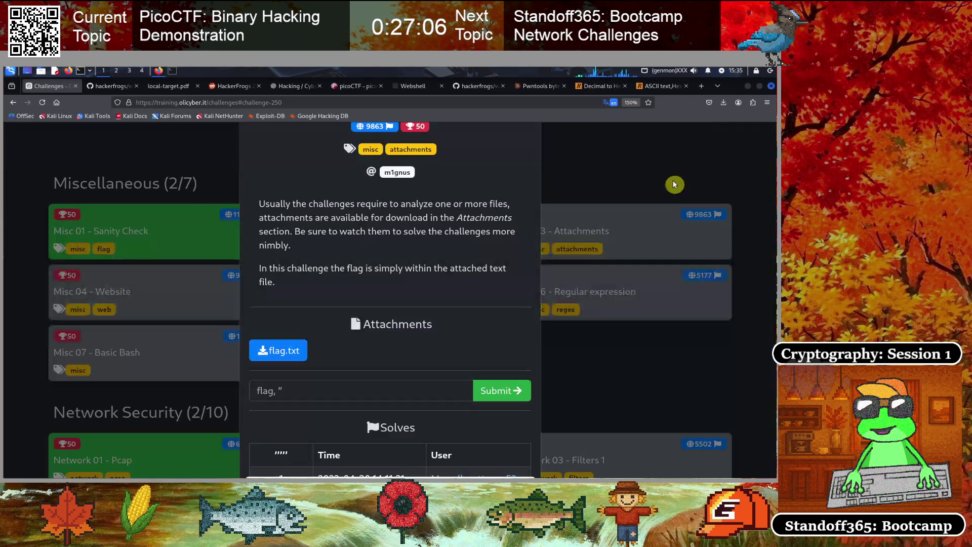
# Step: Paste and submit the flag for Misc 03, then close the challenge
pyautogui.click(343, 393)
pyautogui.hotkey('ctrl', 'v')
pyautogui.click(494, 391)
pyautogui.scroll(3, 453, 232)
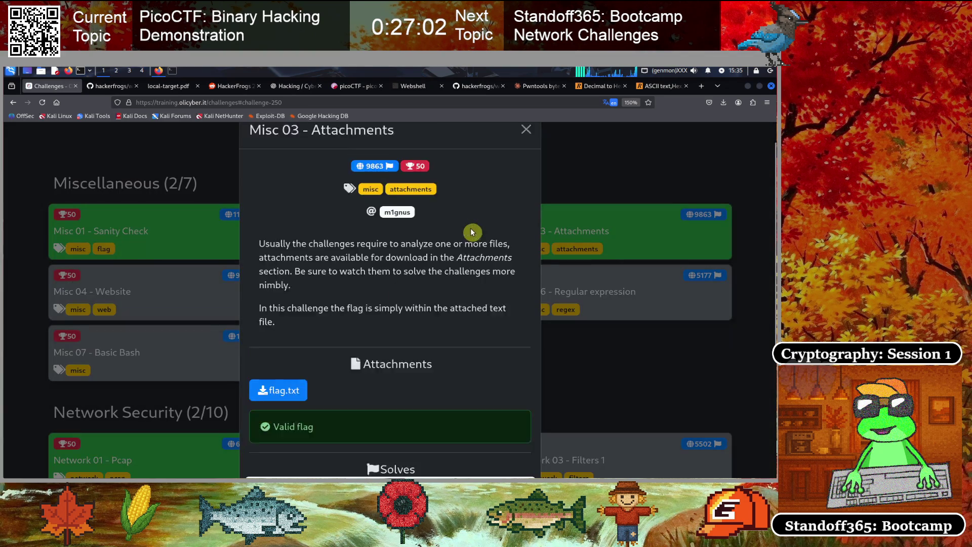
pyautogui.click(531, 158)
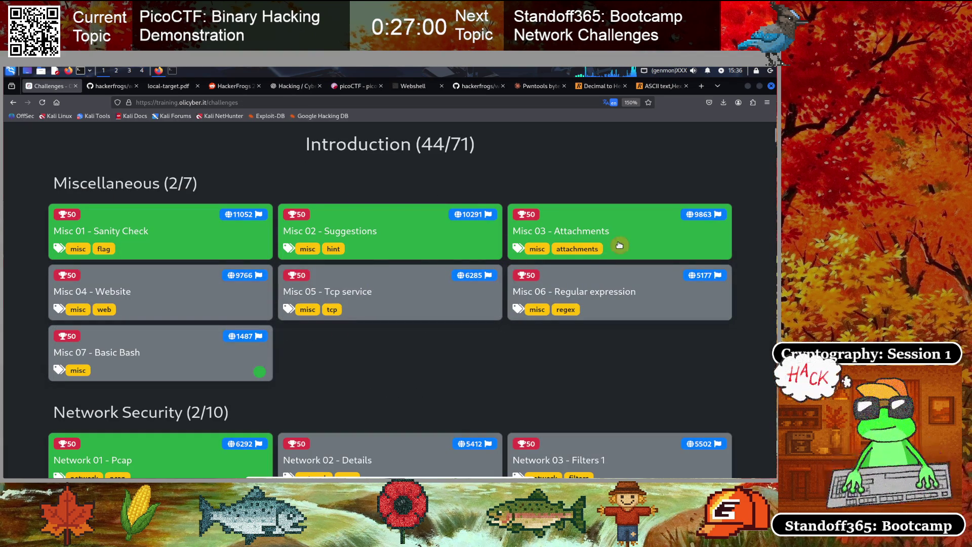
# Step: Open Misc 04 - Website, reveal its flag in a new tab and copy it
pyautogui.click(171, 360)
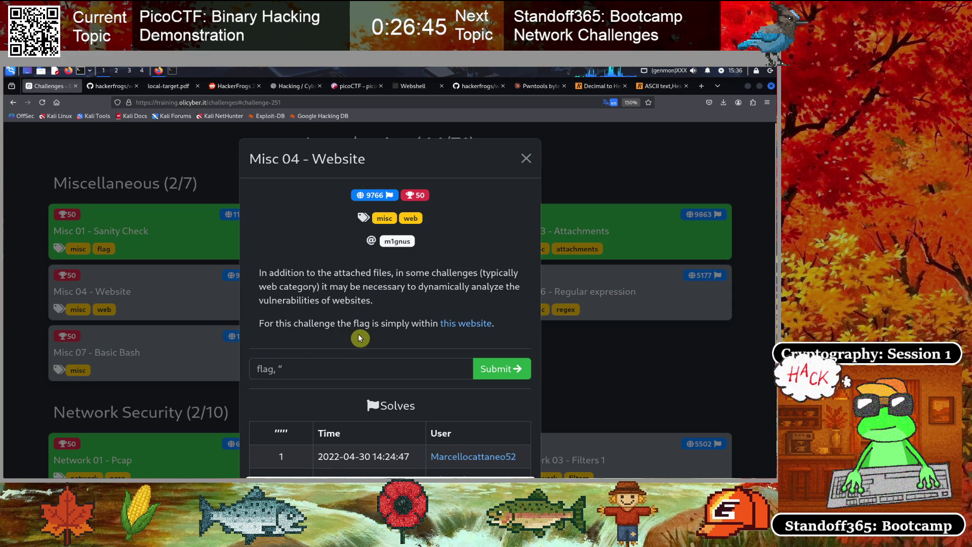
pyautogui.rightClick(450, 327)
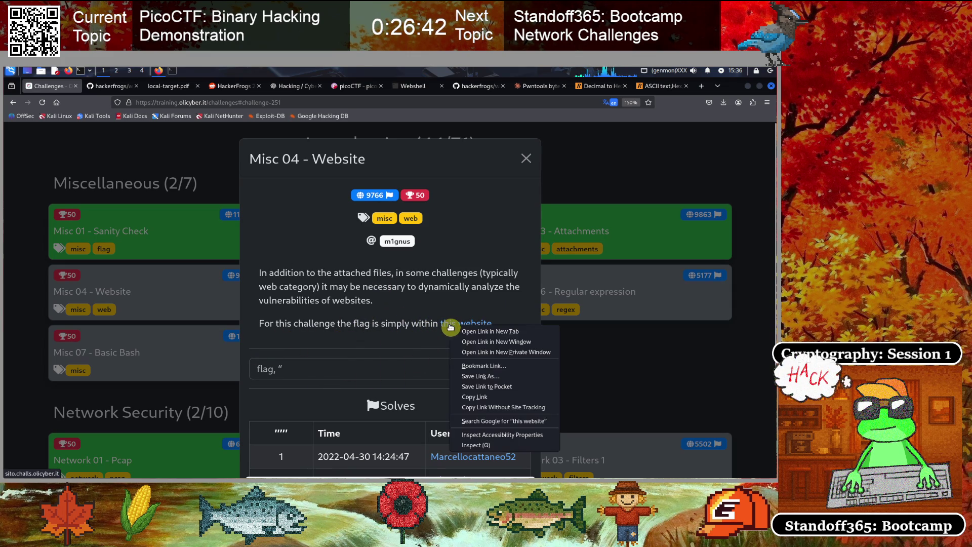
pyautogui.click(486, 331)
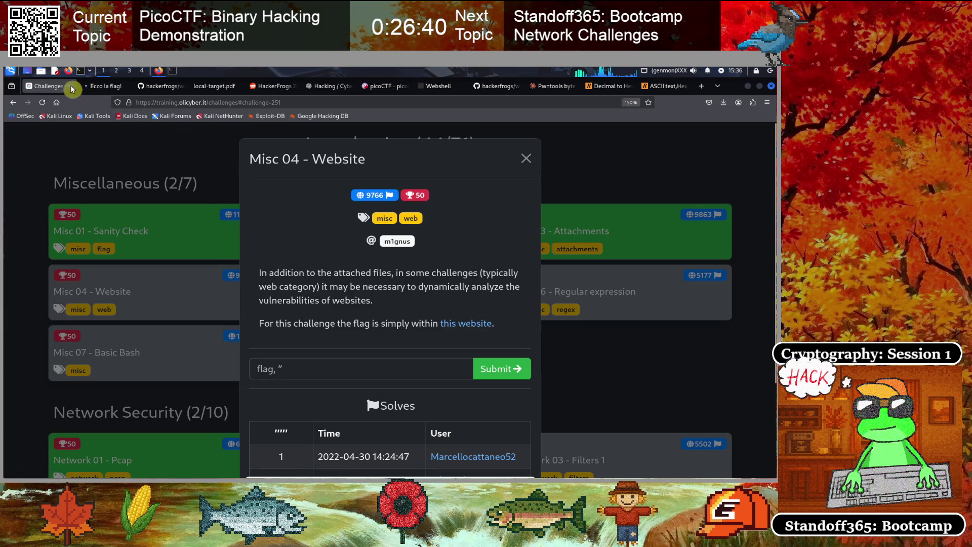
pyautogui.click(99, 86)
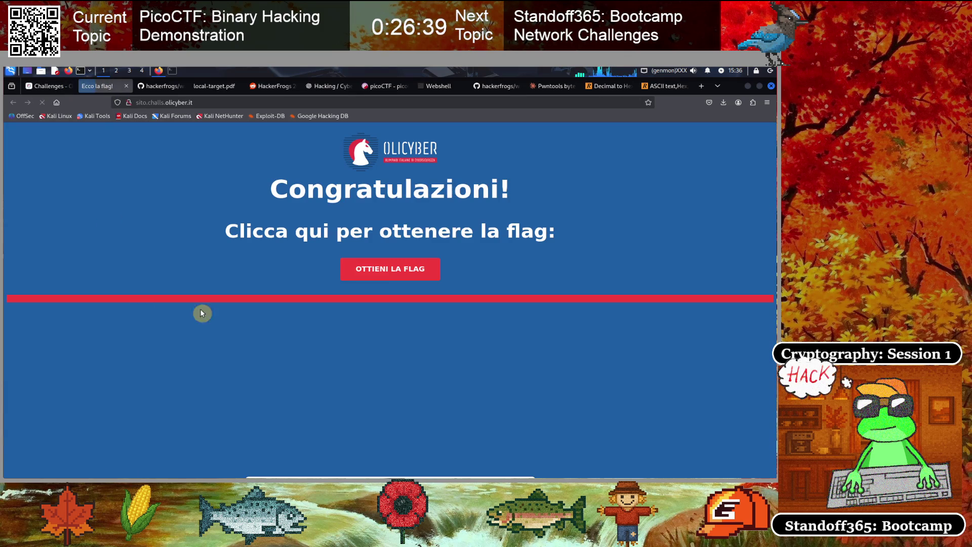
pyautogui.click(377, 269)
pyautogui.moveTo(524, 307); pyautogui.dragTo(257, 308)
pyautogui.hotkey('ctrl', 'c')
pyautogui.click(49, 87)
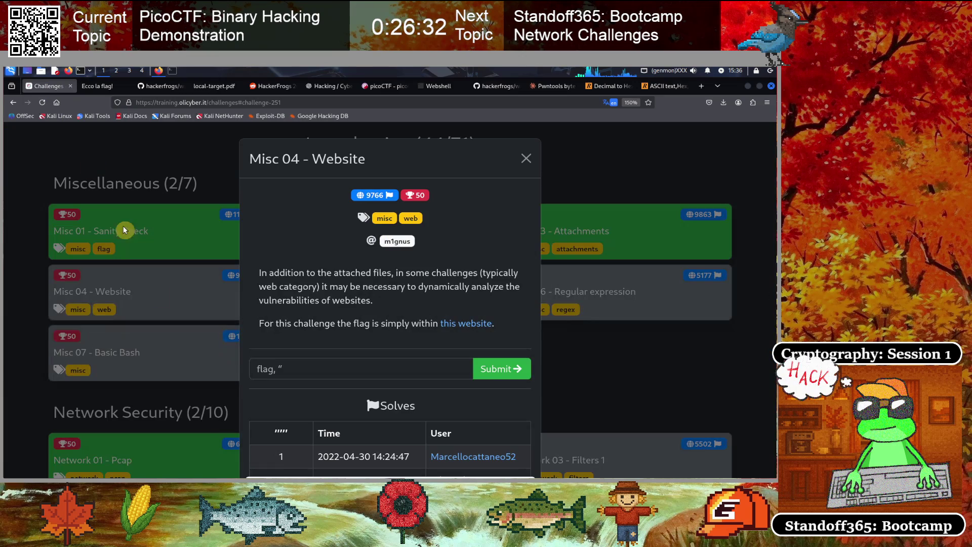
# Step: Submit the copied flag for Misc 04, close it, and open Misc 05 - Tcp service
pyautogui.click(338, 377)
pyautogui.hotkey('ctrl', 'v')
pyautogui.click(483, 369)
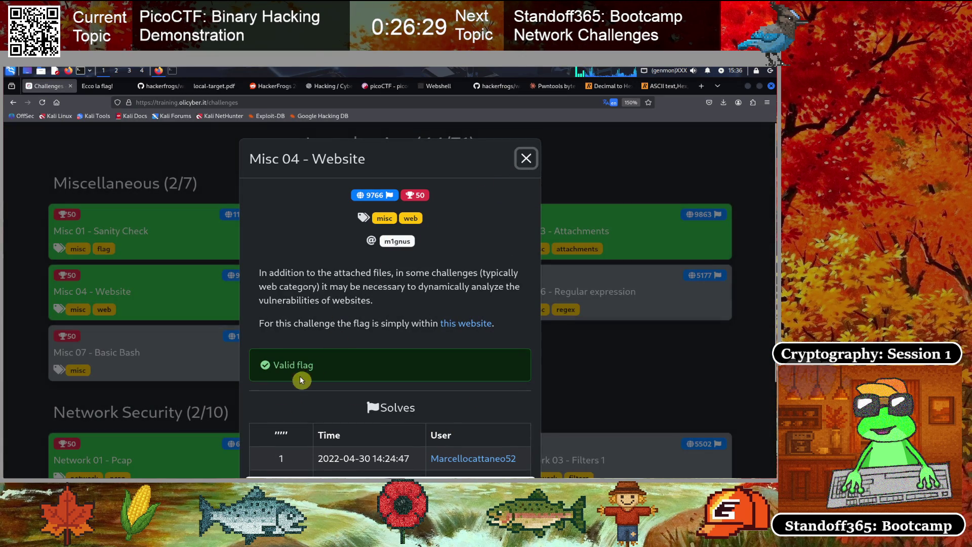
pyautogui.click(259, 372)
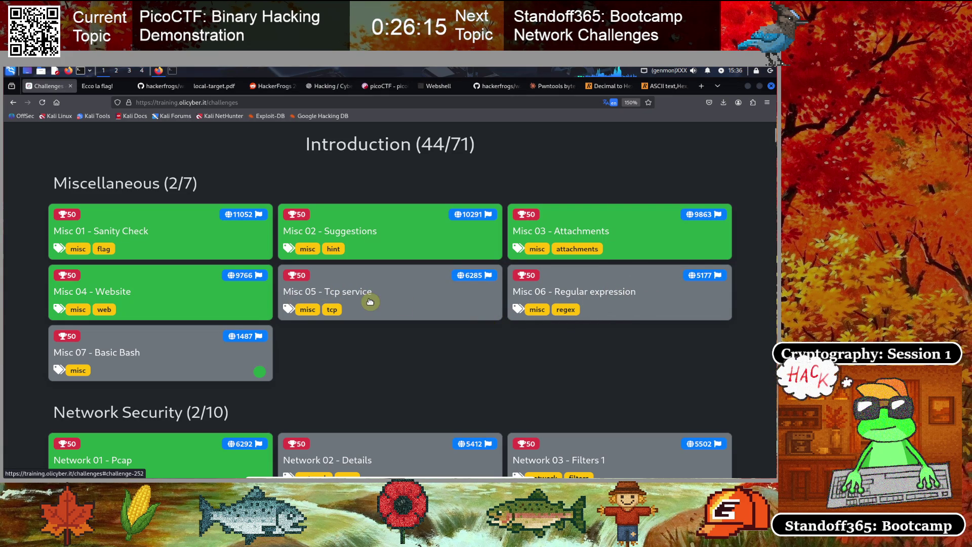
pyautogui.click(354, 314)
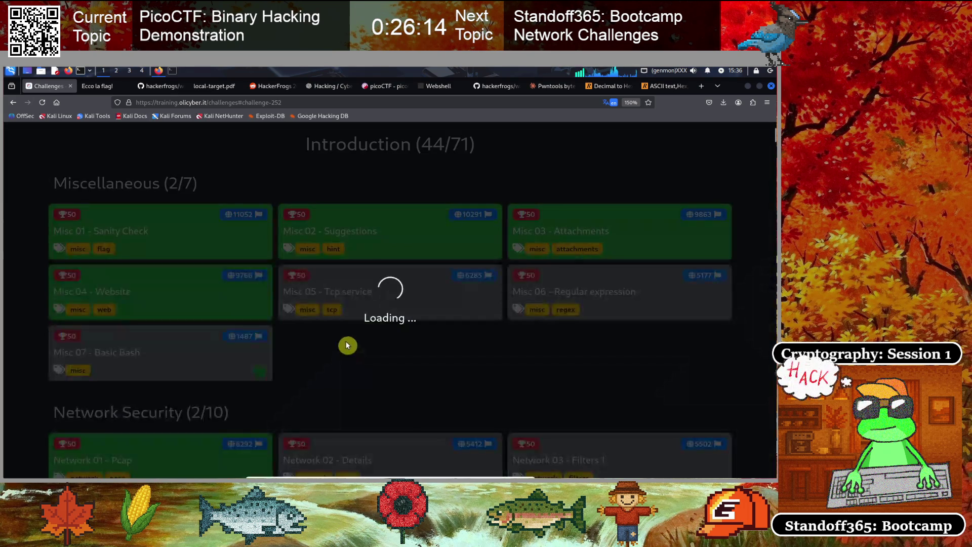
# Step: Copy 'nc tcp.challs.olicyber.it 12210' from Misc 05 and run clear in the terminal
pyautogui.scroll(-2, 326, 274)
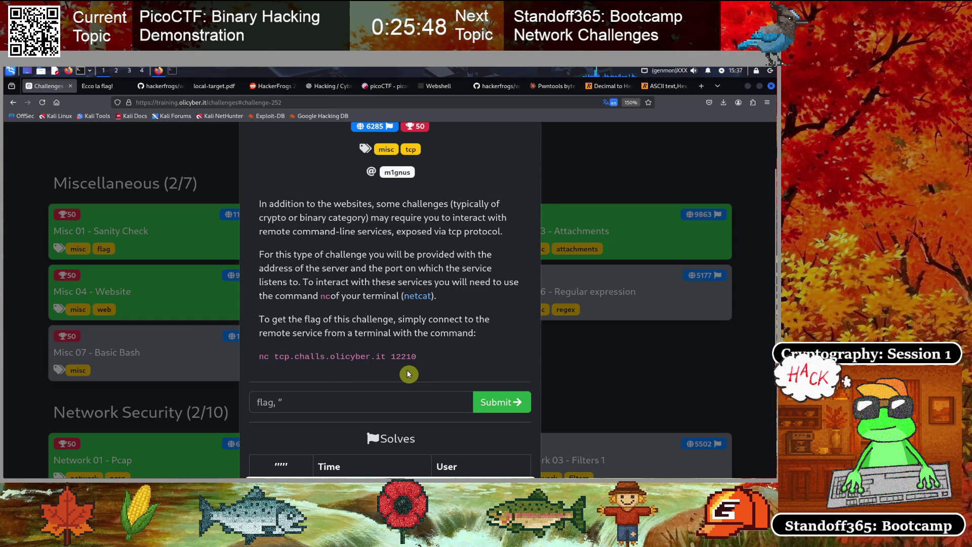
pyautogui.moveTo(417, 358); pyautogui.dragTo(259, 357)
pyautogui.hotkey('ctrl', 'c')
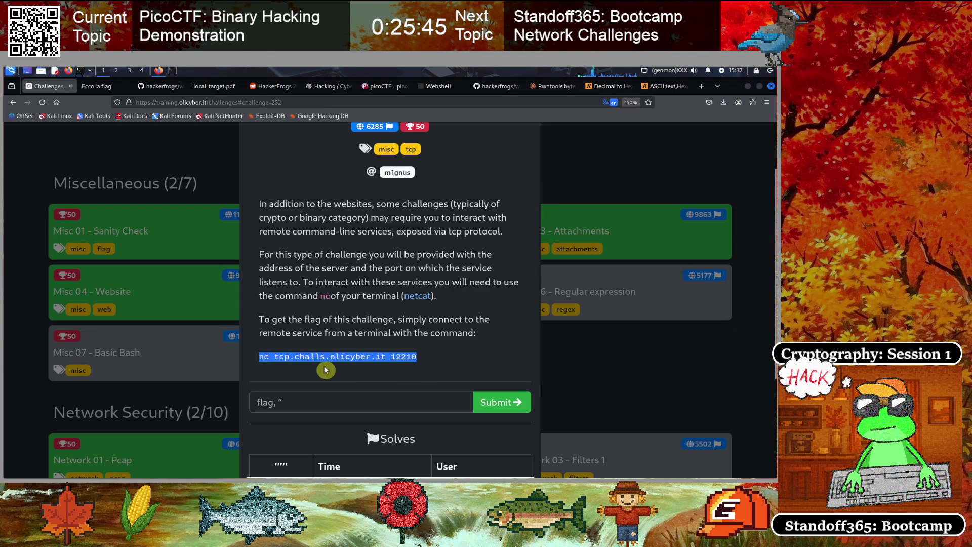
pyautogui.click(172, 70)
pyautogui.write('lear')
pyautogui.press('Return')
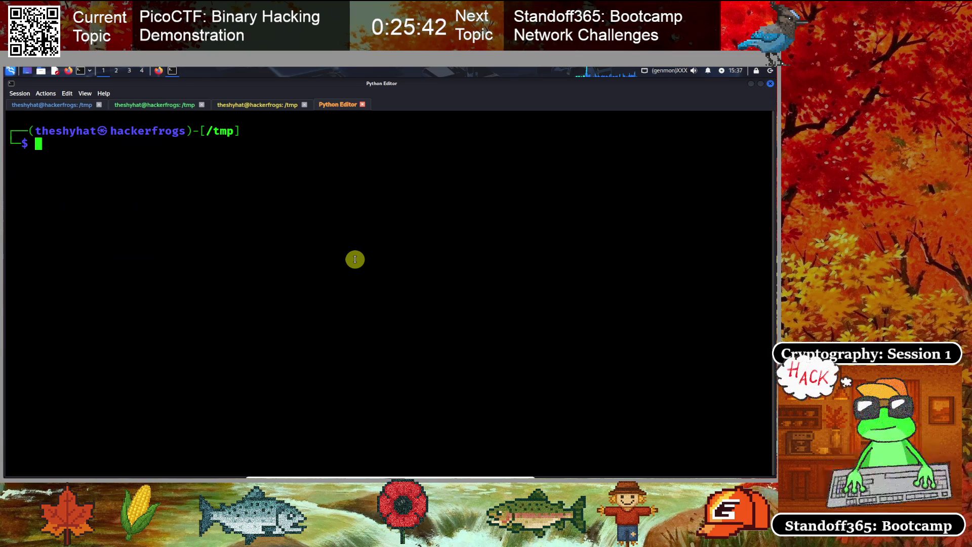
# Step: Run nc tcp.challs.olicyber.it 12210 in the terminal to get the flag
pyautogui.hotkey('ctrl', 'shift', 'v')
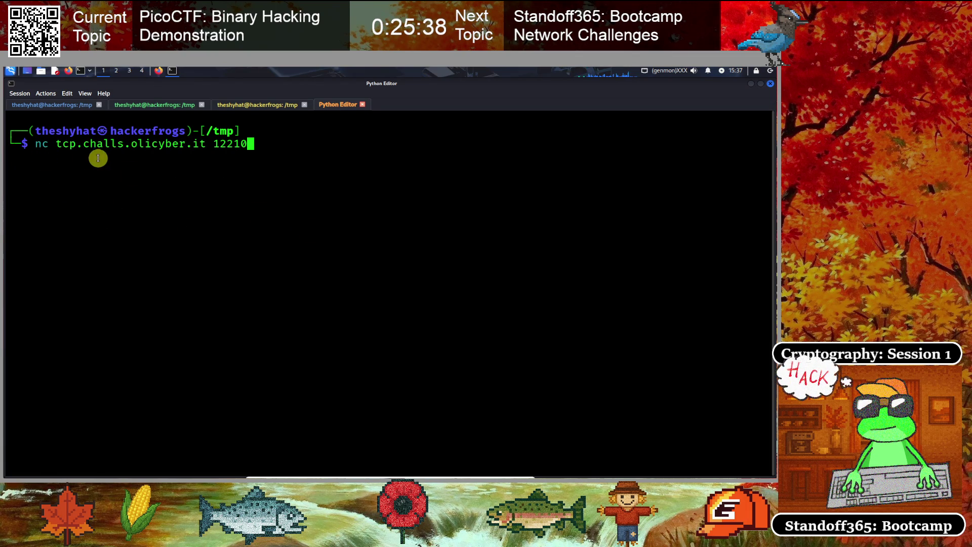
pyautogui.moveTo(65, 143); pyautogui.dragTo(215, 143)
pyautogui.moveTo(221, 189); pyautogui.dragTo(221, 182)
pyautogui.moveTo(215, 143)
pyautogui.mouseDown()
pyautogui.moveTo(251, 145)
pyautogui.moveTo(278, 183)
pyautogui.mouseUp()
pyautogui.click(281, 185)
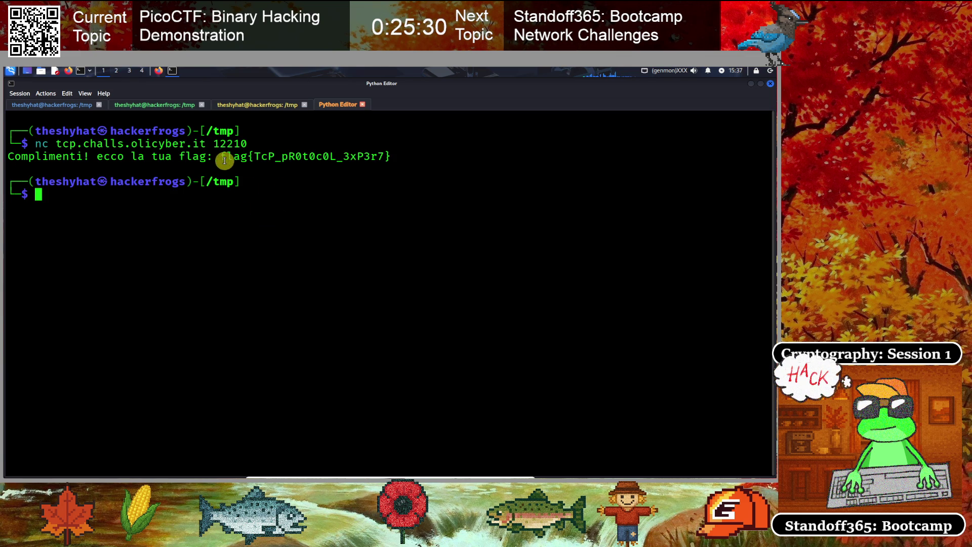
# Step: Copy the returned flag and submit it in the Misc 05 flag field
pyautogui.moveTo(222, 157); pyautogui.dragTo(375, 157)
pyautogui.rightClick(376, 157)
pyautogui.click(381, 161)
pyautogui.click(382, 167)
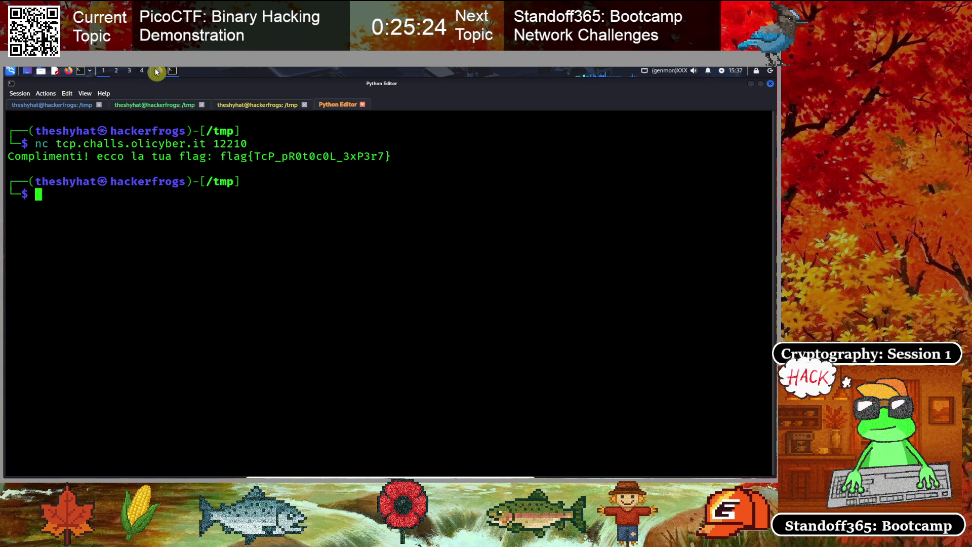
pyautogui.click(157, 72)
pyautogui.click(352, 406)
pyautogui.hotkey('ctrl', 'v')
pyautogui.click(508, 402)
# Step: Close Misc 05 and open Misc 06 - Regular expression, reading its accepted-flags note
pyautogui.click(526, 157)
pyautogui.scroll(-2, 375, 335)
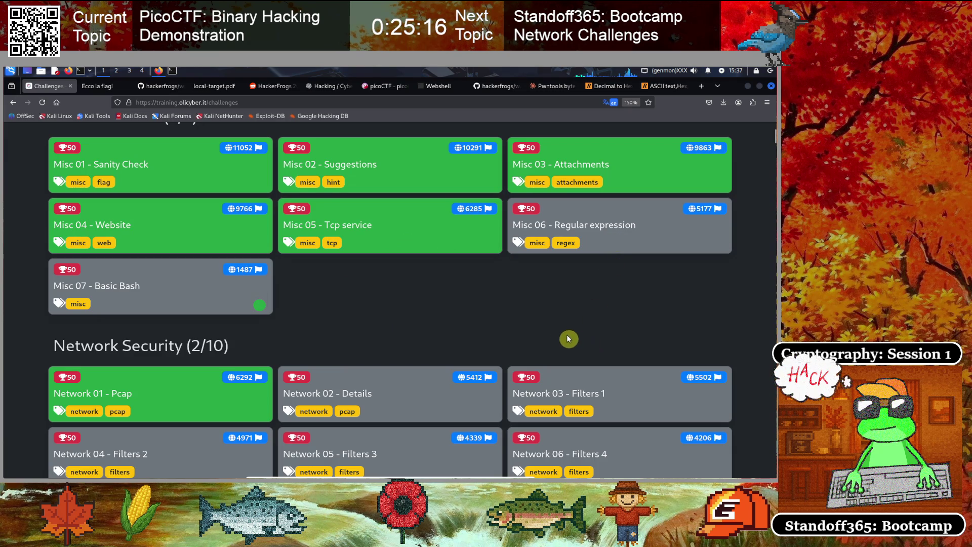
pyautogui.click(606, 239)
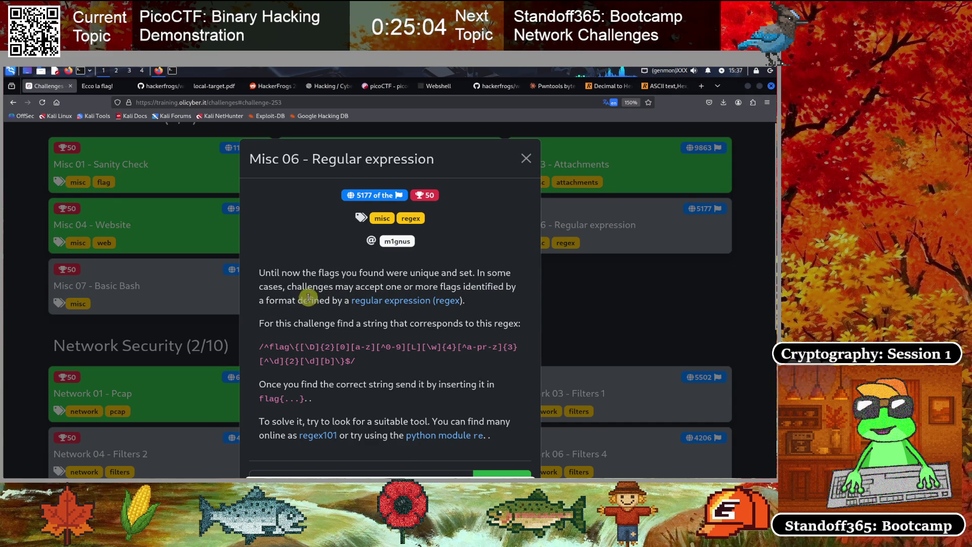
pyautogui.moveTo(305, 286); pyautogui.dragTo(513, 287)
pyautogui.scroll(-2, 448, 320)
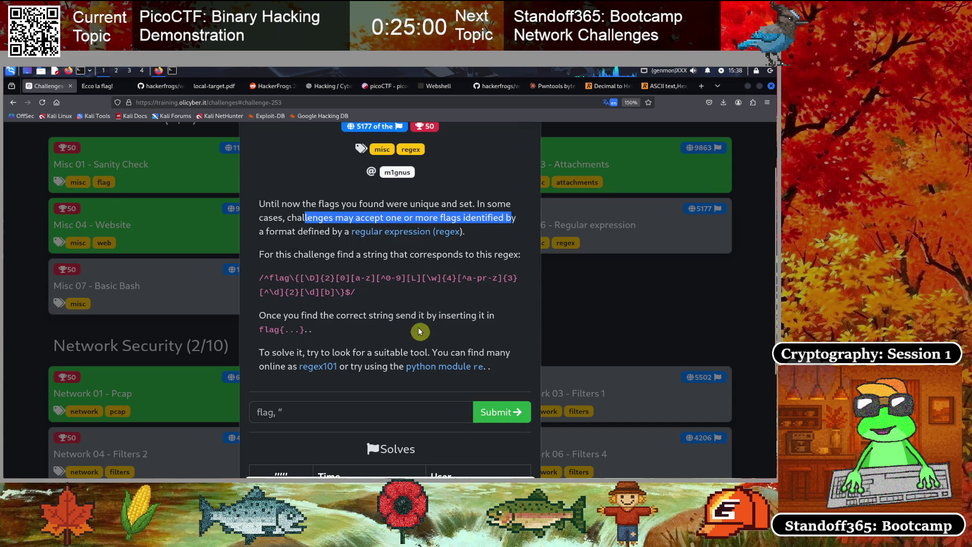
pyautogui.click(284, 247)
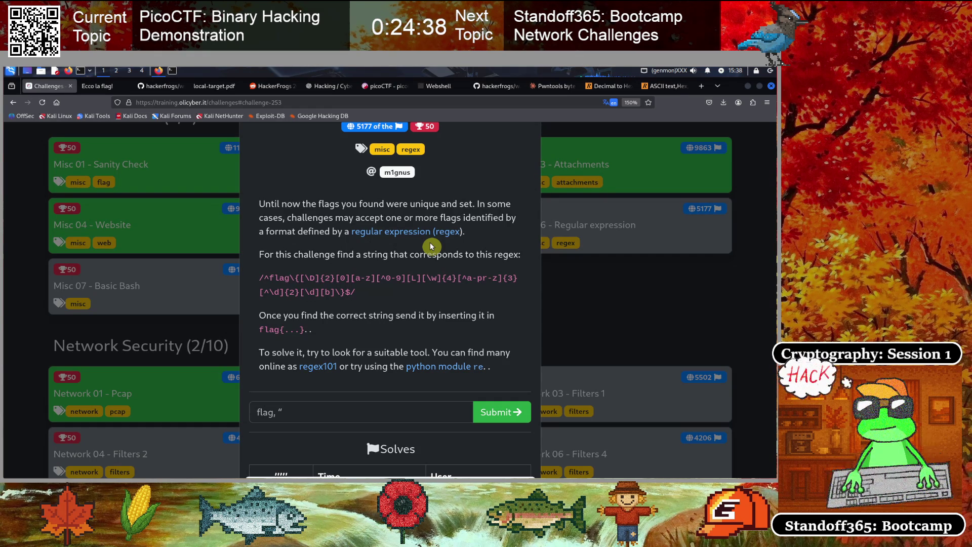
# Step: Select and examine the Misc 06 target regex pattern, then open a blank tab
pyautogui.rightClick(384, 233)
pyautogui.click(301, 231)
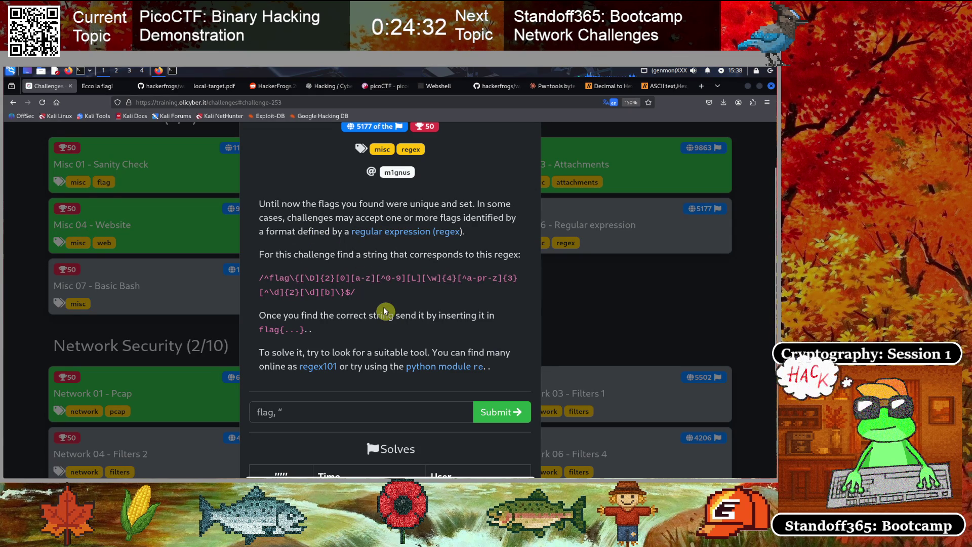
pyautogui.scroll(-2, 384, 307)
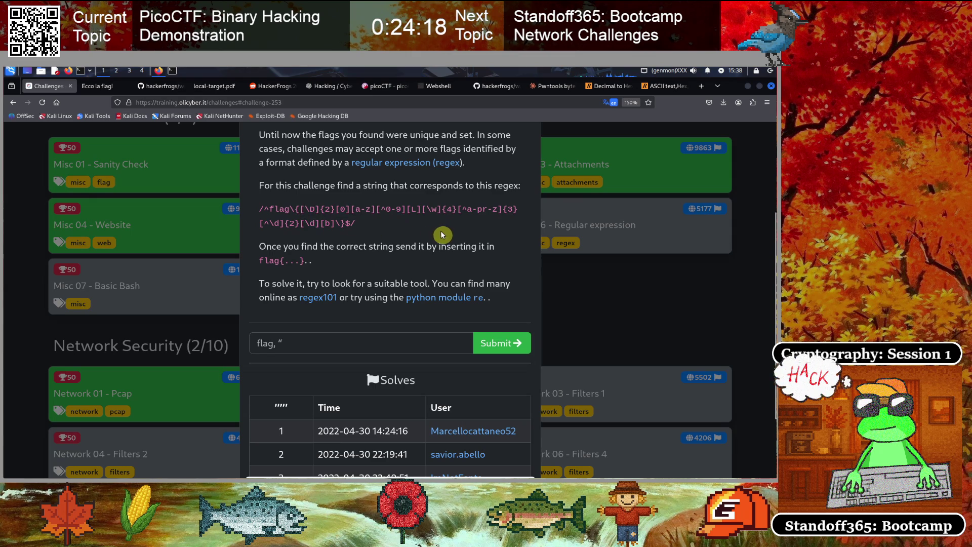
pyautogui.moveTo(363, 225)
pyautogui.mouseDown()
pyautogui.moveTo(325, 209)
pyautogui.moveTo(248, 209)
pyautogui.mouseUp()
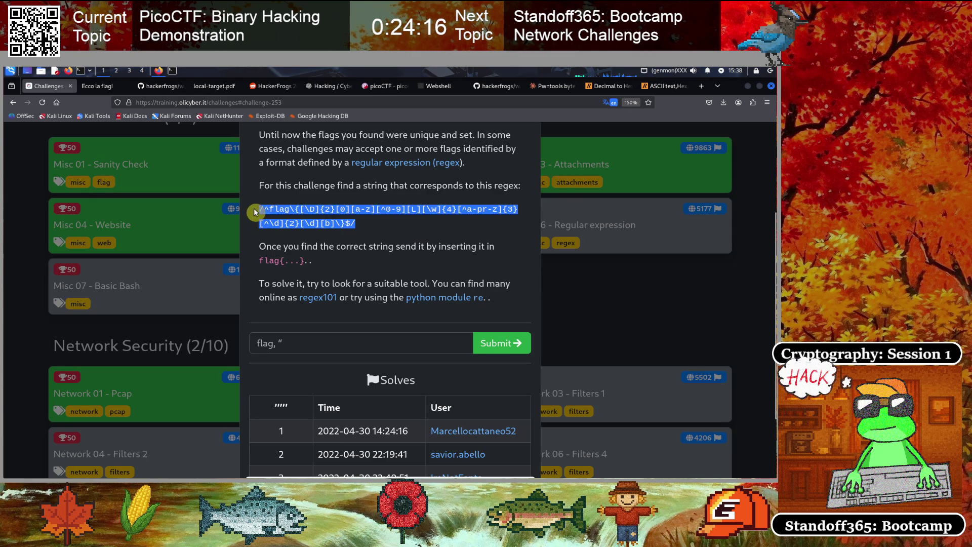
pyautogui.click(373, 251)
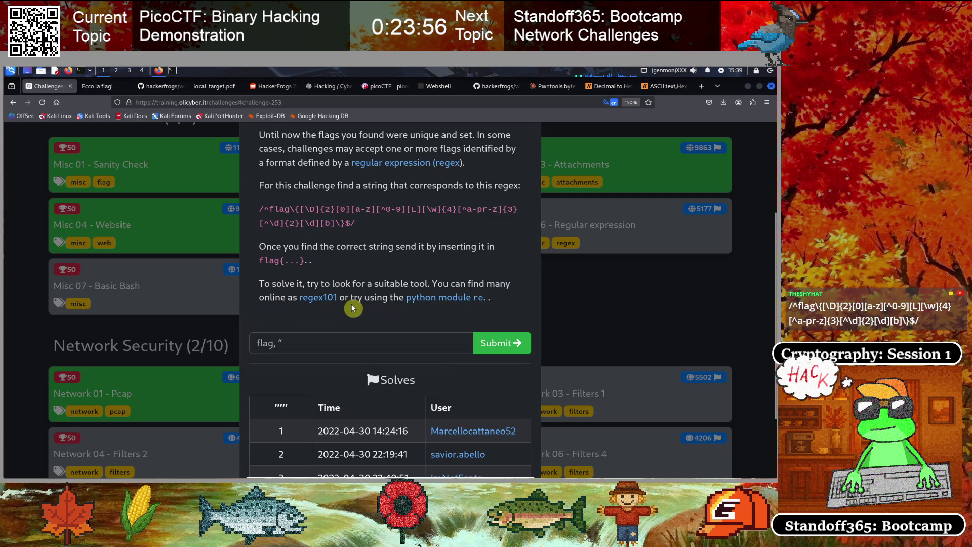
pyautogui.scroll(-3, 342, 285)
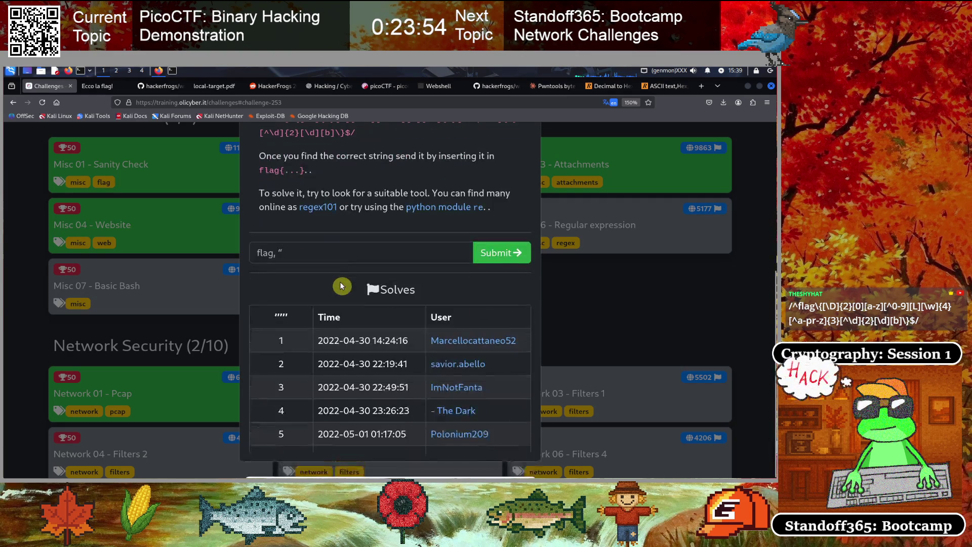
pyautogui.scroll(5, 342, 285)
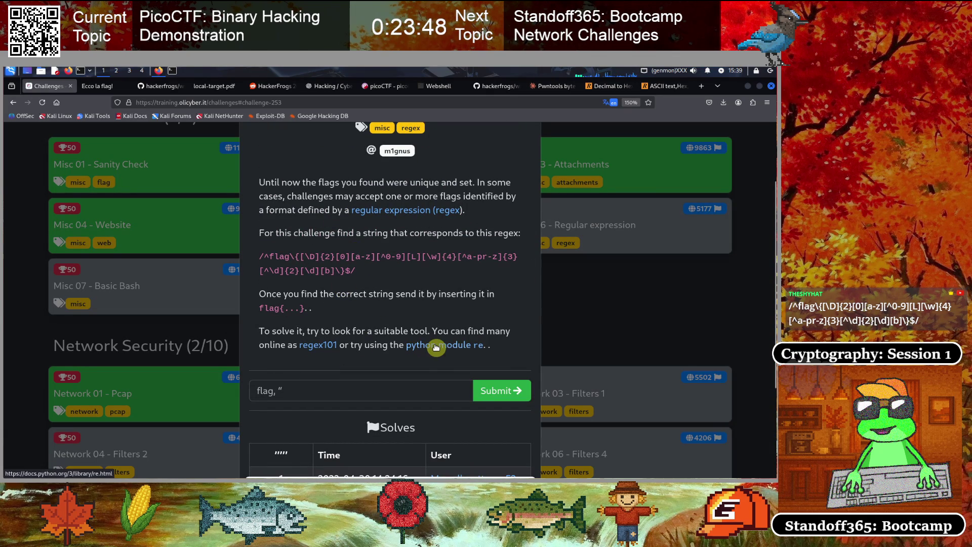
pyautogui.scroll(3, 413, 307)
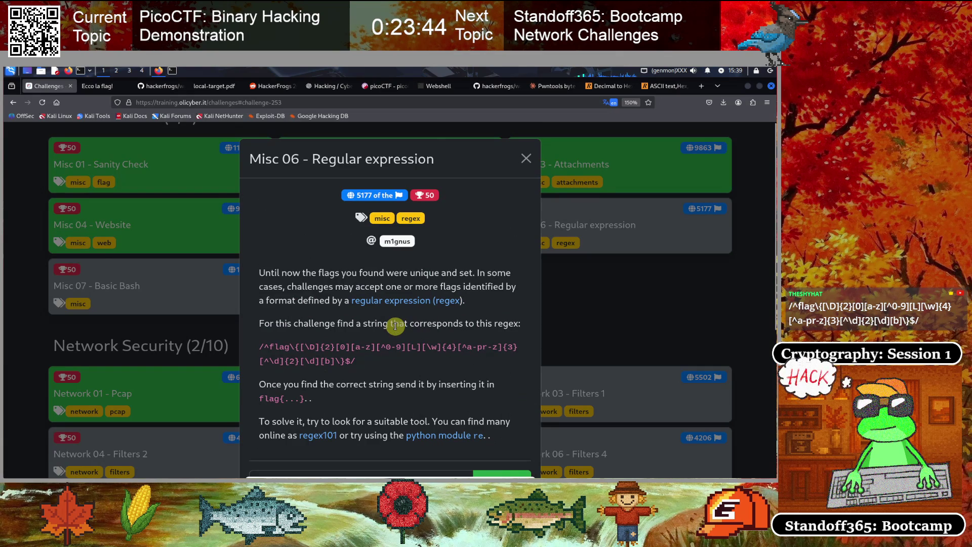
pyautogui.scroll(-2, 396, 326)
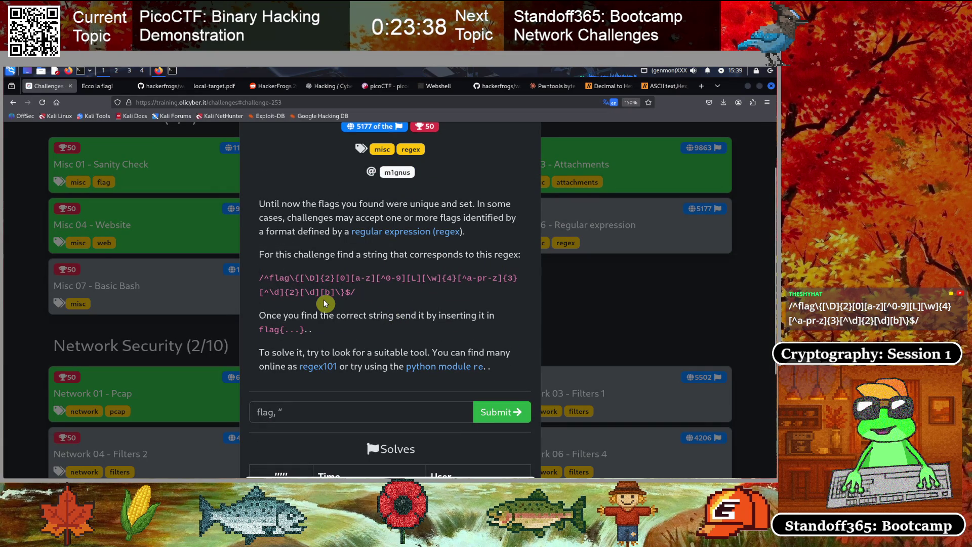
pyautogui.moveTo(356, 293); pyautogui.dragTo(265, 274)
pyautogui.click(340, 277)
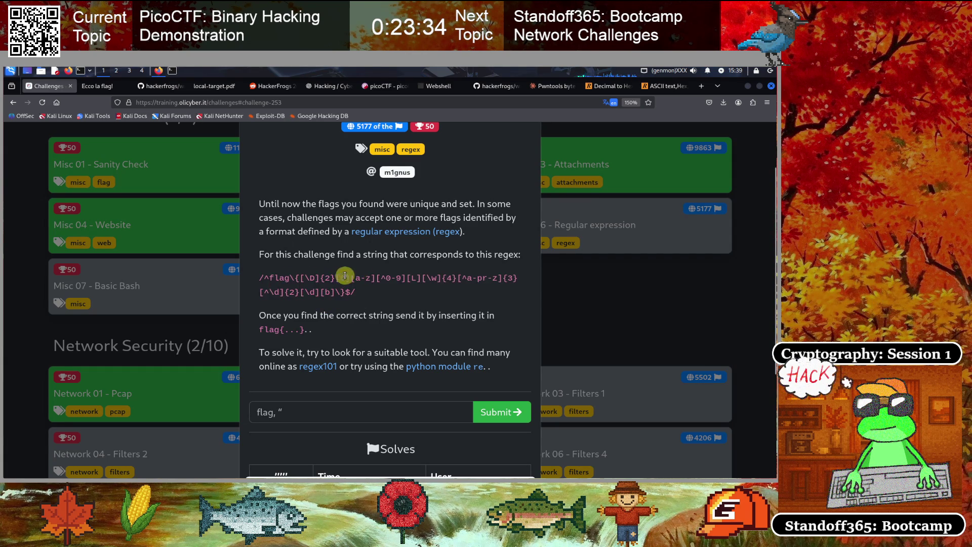
pyautogui.click(702, 86)
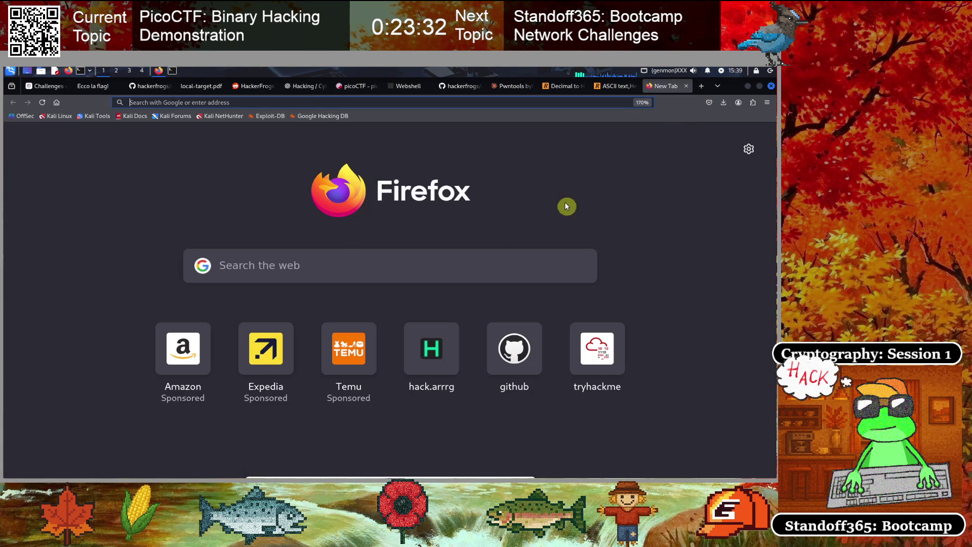
# Step: Search Google for 'regex explain' and scroll to the RegExr and regex101 results
pyautogui.click(316, 260)
pyautogui.write('regex exp')
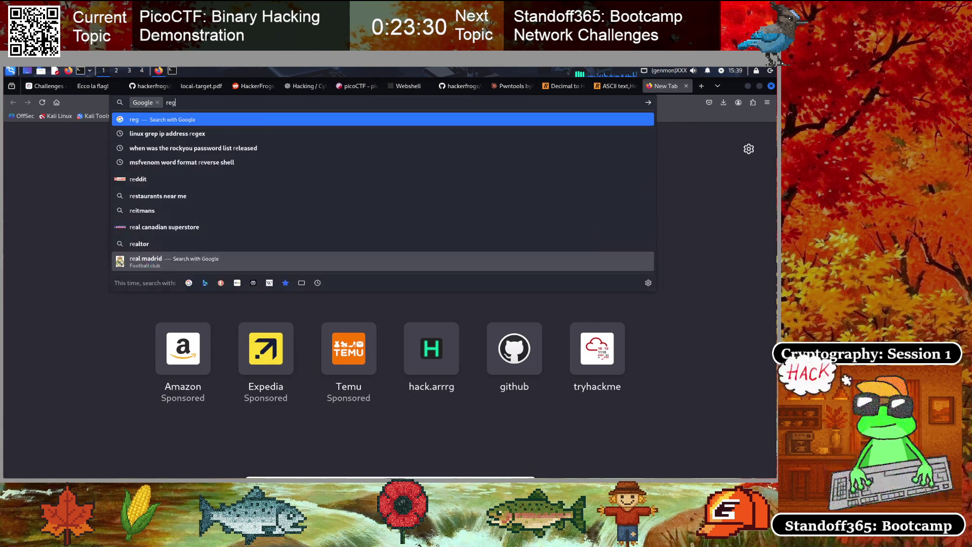
pyautogui.write('lain')
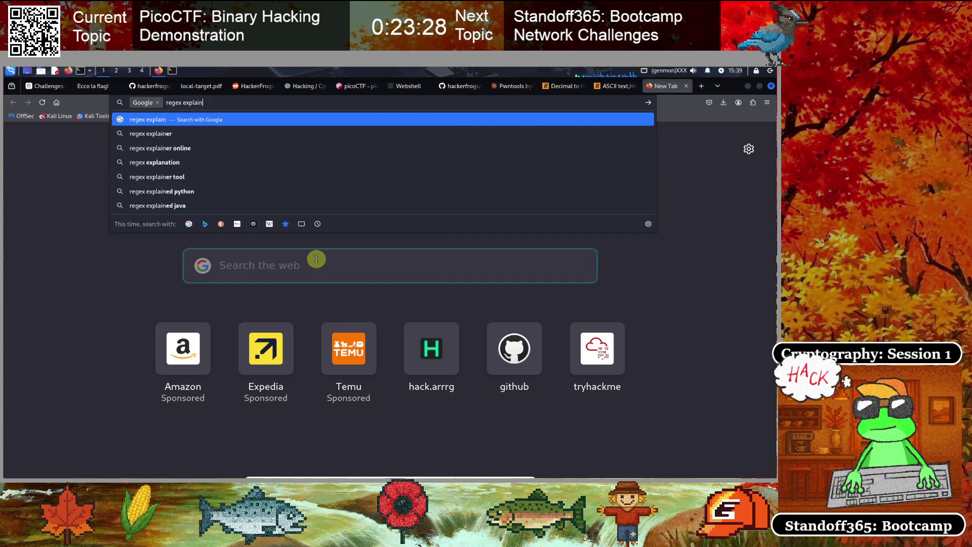
pyautogui.press('Return')
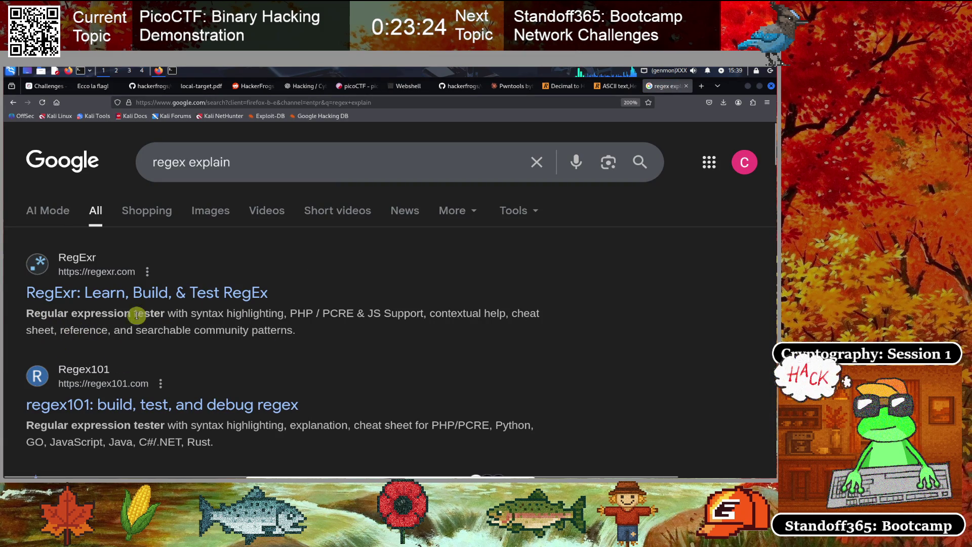
pyautogui.scroll(-2, 178, 334)
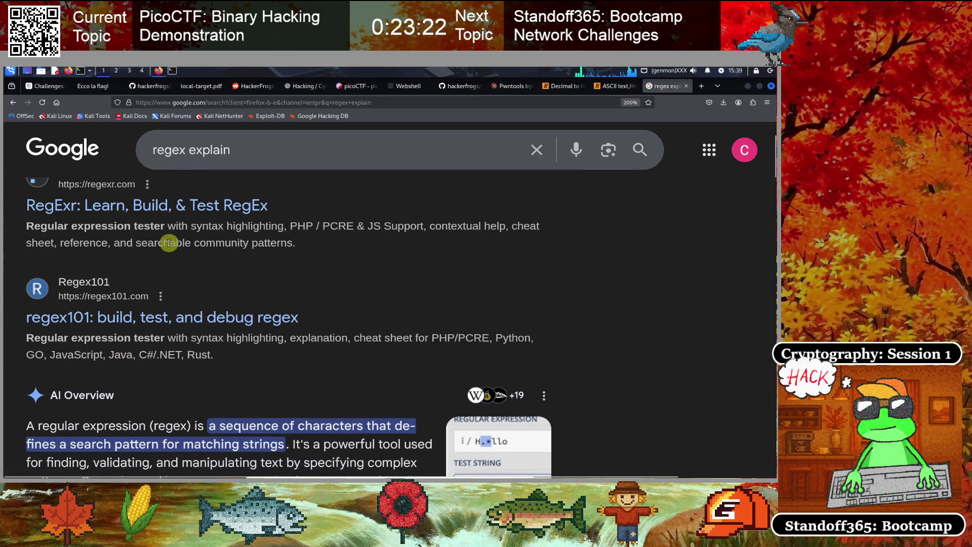